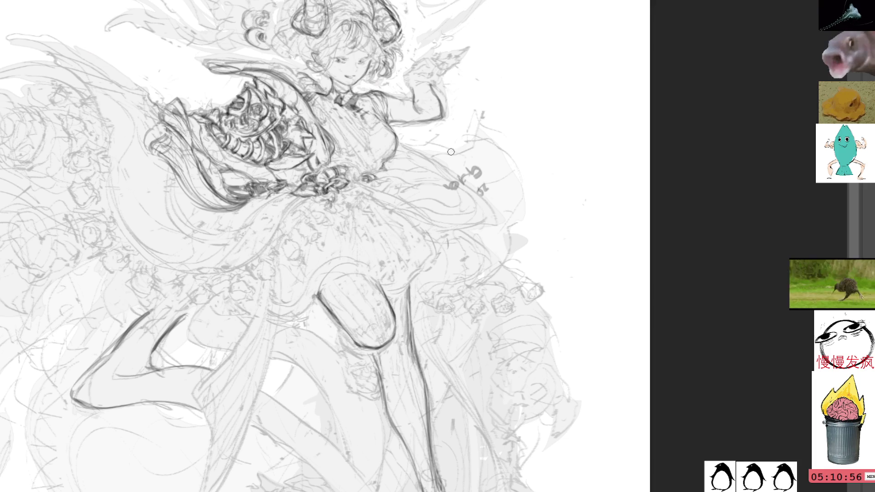
- Lasso the stray scribbles right of the girl's waist, delete them, and deselect
{"action": "left_click_drag", "start_coordinate": [475, 157], "coordinate": [499, 153]}
{"action": "key", "text": "b"}
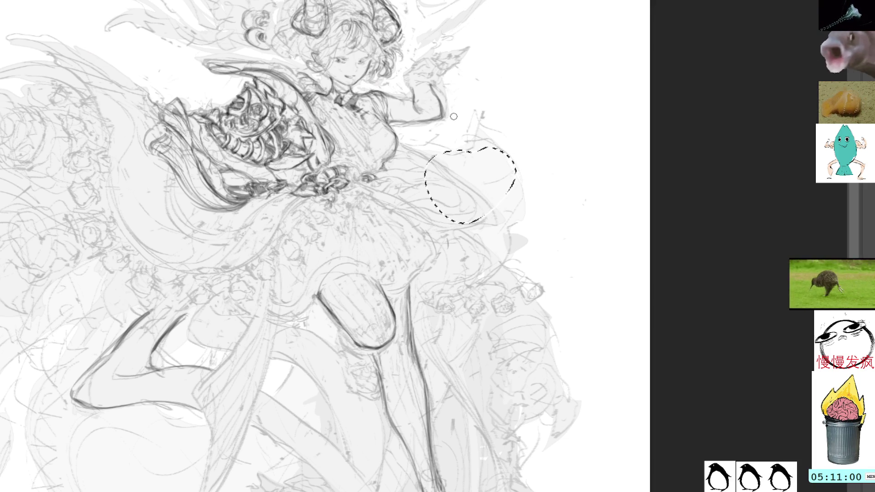
{"action": "left_click", "coordinate": [478, 111]}
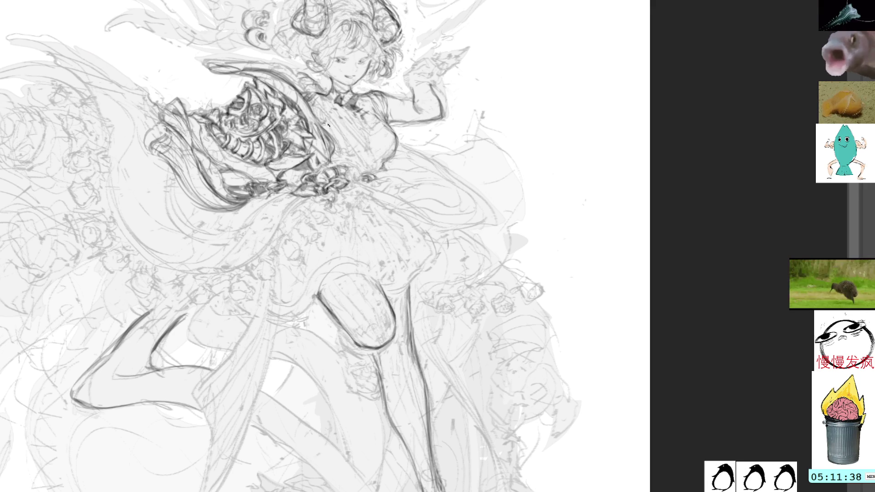
{"action": "left_click_drag", "start_coordinate": [278, 125], "coordinate": [340, 155]}
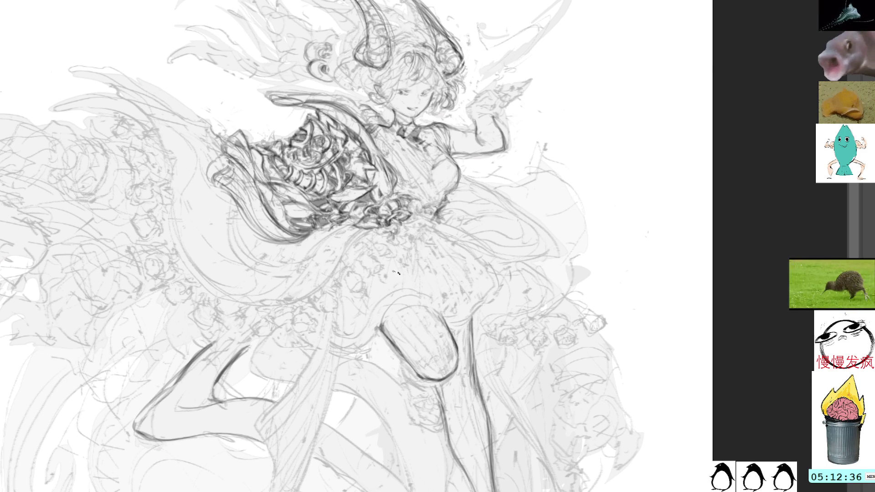
- Draw a small arc and a wavy curved line across the skirt, then deselect the skirt patch
{"action": "left_click_drag", "start_coordinate": [409, 285], "coordinate": [417, 288]}
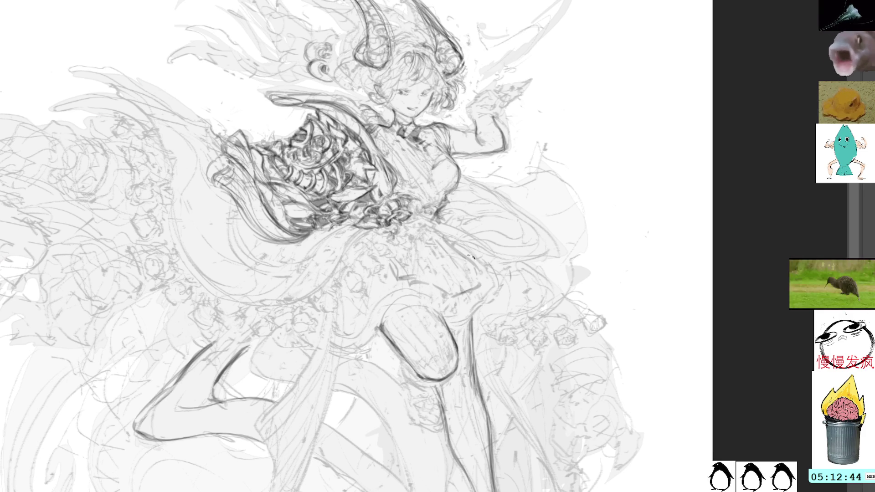
{"action": "mouse_move", "coordinate": [408, 279]}
{"action": "left_mouse_down"}
{"action": "mouse_move", "coordinate": [442, 283]}
{"action": "mouse_move", "coordinate": [481, 270]}
{"action": "mouse_move", "coordinate": [489, 276]}
{"action": "mouse_move", "coordinate": [454, 283]}
{"action": "mouse_move", "coordinate": [467, 309]}
{"action": "mouse_move", "coordinate": [461, 296]}
{"action": "mouse_move", "coordinate": [437, 294]}
{"action": "mouse_move", "coordinate": [473, 295]}
{"action": "mouse_move", "coordinate": [483, 285]}
{"action": "left_mouse_up"}
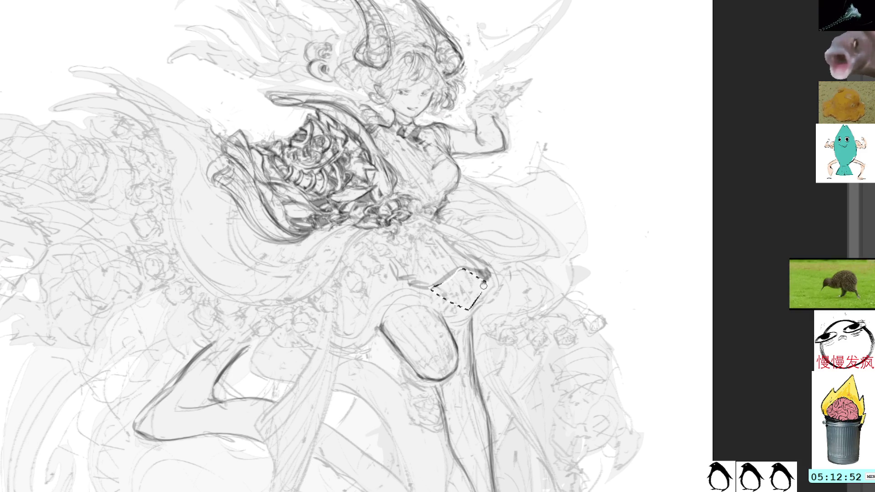
{"action": "key", "text": "ctrl+d"}
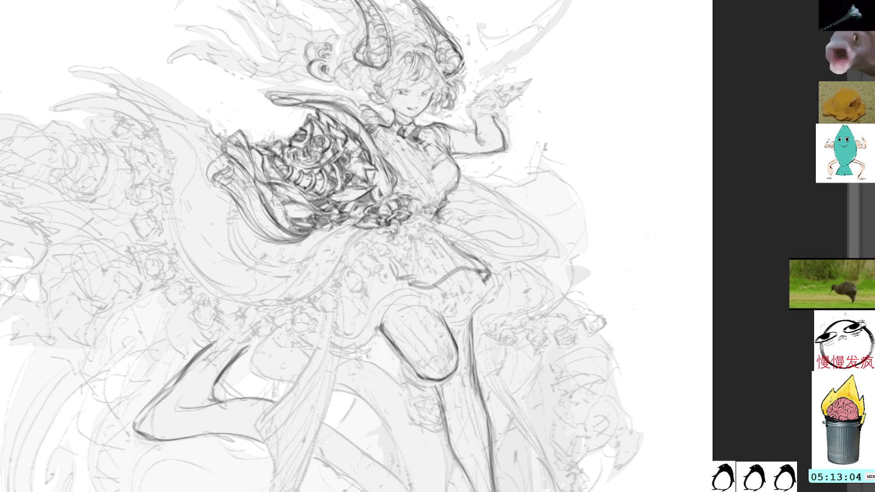
- Darken the sleeve and skirt edge lines with firmer strokes and hatched shading
{"action": "mouse_move", "coordinate": [228, 195]}
{"action": "left_mouse_down"}
{"action": "mouse_move", "coordinate": [220, 230]}
{"action": "mouse_move", "coordinate": [235, 253]}
{"action": "mouse_move", "coordinate": [276, 272]}
{"action": "left_mouse_up"}
{"action": "left_click_drag", "start_coordinate": [219, 219], "coordinate": [226, 224]}
{"action": "left_click_drag", "start_coordinate": [247, 257], "coordinate": [243, 260]}
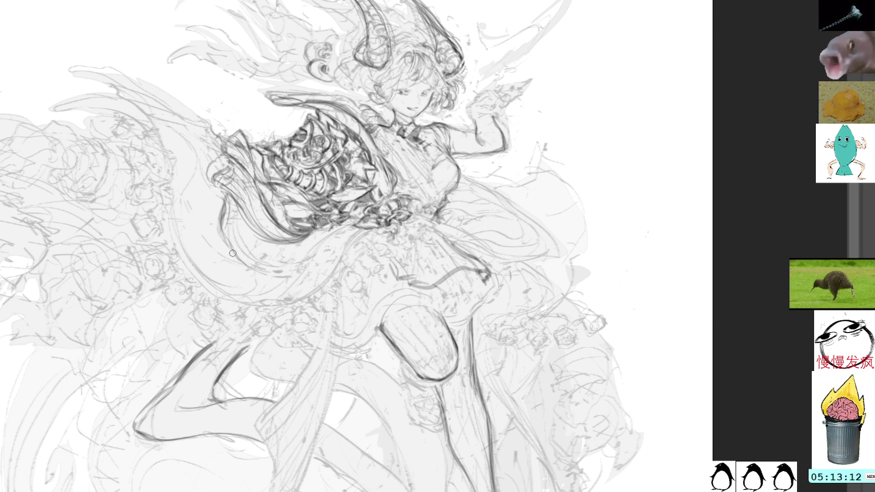
{"action": "left_click_drag", "start_coordinate": [232, 230], "coordinate": [233, 249]}
{"action": "mouse_move", "coordinate": [233, 210]}
{"action": "left_mouse_down"}
{"action": "mouse_move", "coordinate": [240, 253]}
{"action": "mouse_move", "coordinate": [260, 269]}
{"action": "mouse_move", "coordinate": [317, 258]}
{"action": "left_mouse_up"}
{"action": "left_click_drag", "start_coordinate": [238, 252], "coordinate": [271, 272]}
{"action": "left_click_drag", "start_coordinate": [264, 278], "coordinate": [345, 226]}
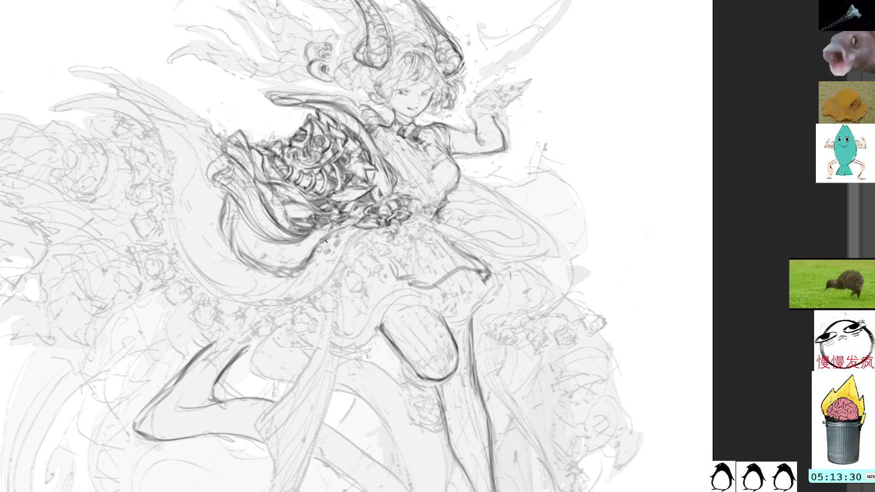
{"action": "mouse_move", "coordinate": [451, 129]}
{"action": "left_mouse_down"}
{"action": "mouse_move", "coordinate": [431, 27]}
{"action": "mouse_move", "coordinate": [337, 239]}
{"action": "left_mouse_up"}
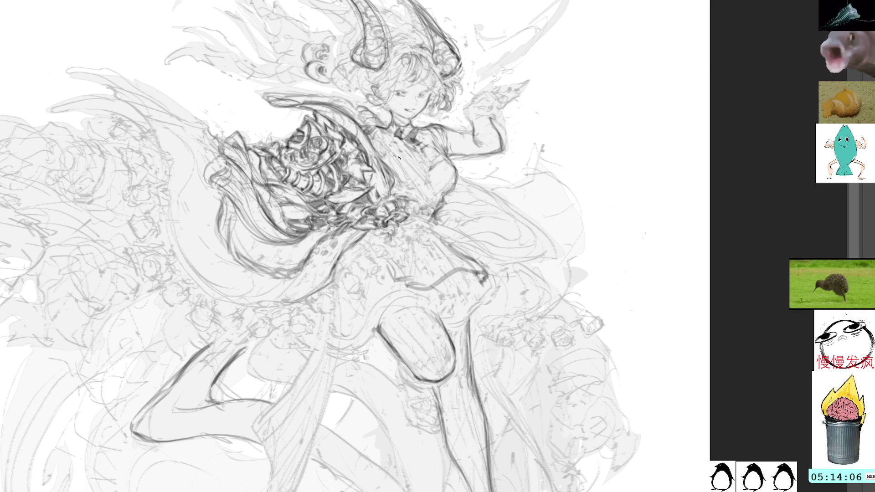
- Pan the view to the dress's left sweep around the swirling rose shape
{"action": "mouse_move", "coordinate": [421, 132]}
{"action": "left_mouse_down"}
{"action": "mouse_move", "coordinate": [435, 79]}
{"action": "mouse_move", "coordinate": [489, 55]}
{"action": "mouse_move", "coordinate": [456, 54]}
{"action": "mouse_move", "coordinate": [391, 138]}
{"action": "mouse_move", "coordinate": [460, 151]}
{"action": "mouse_move", "coordinate": [430, 140]}
{"action": "mouse_move", "coordinate": [538, 137]}
{"action": "mouse_move", "coordinate": [409, 163]}
{"action": "mouse_move", "coordinate": [449, 167]}
{"action": "left_mouse_up"}
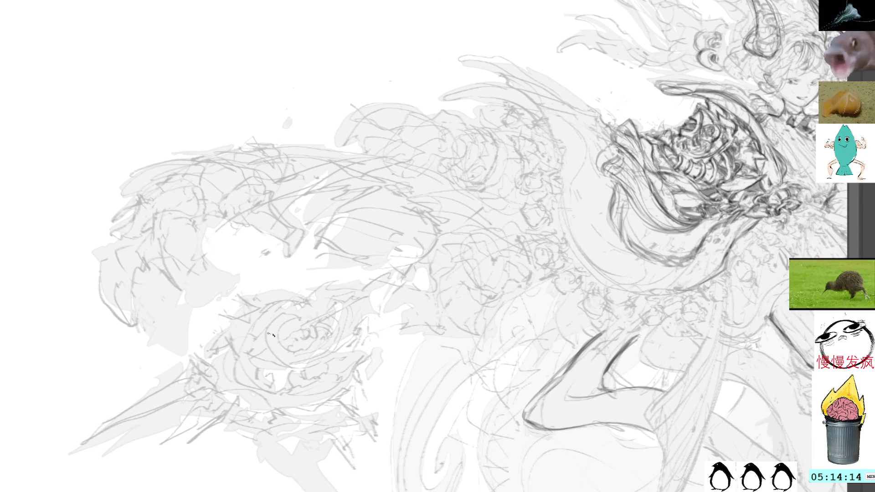
- Add a dark stroke beside the rose swirl, undo it, then shade the swirl's centre
{"action": "mouse_move", "coordinate": [262, 338]}
{"action": "left_mouse_down"}
{"action": "mouse_move", "coordinate": [269, 361]}
{"action": "mouse_move", "coordinate": [279, 341]}
{"action": "mouse_move", "coordinate": [265, 383]}
{"action": "mouse_move", "coordinate": [231, 375]}
{"action": "mouse_move", "coordinate": [267, 373]}
{"action": "mouse_move", "coordinate": [235, 364]}
{"action": "mouse_move", "coordinate": [241, 372]}
{"action": "mouse_move", "coordinate": [258, 360]}
{"action": "mouse_move", "coordinate": [243, 367]}
{"action": "mouse_move", "coordinate": [256, 346]}
{"action": "mouse_move", "coordinate": [253, 362]}
{"action": "mouse_move", "coordinate": [267, 369]}
{"action": "mouse_move", "coordinate": [255, 377]}
{"action": "mouse_move", "coordinate": [312, 333]}
{"action": "mouse_move", "coordinate": [302, 322]}
{"action": "mouse_move", "coordinate": [315, 338]}
{"action": "mouse_move", "coordinate": [306, 344]}
{"action": "mouse_move", "coordinate": [304, 326]}
{"action": "mouse_move", "coordinate": [300, 347]}
{"action": "left_mouse_up"}
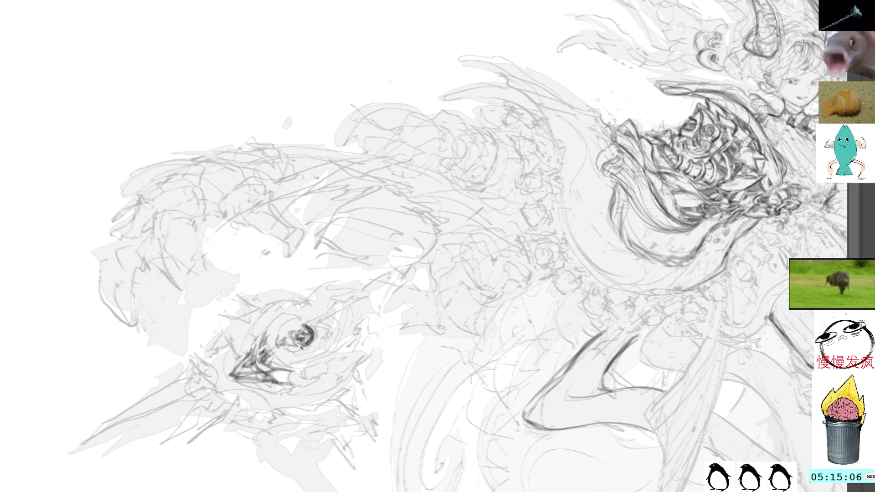
{"action": "key", "text": "ctrl+z"}
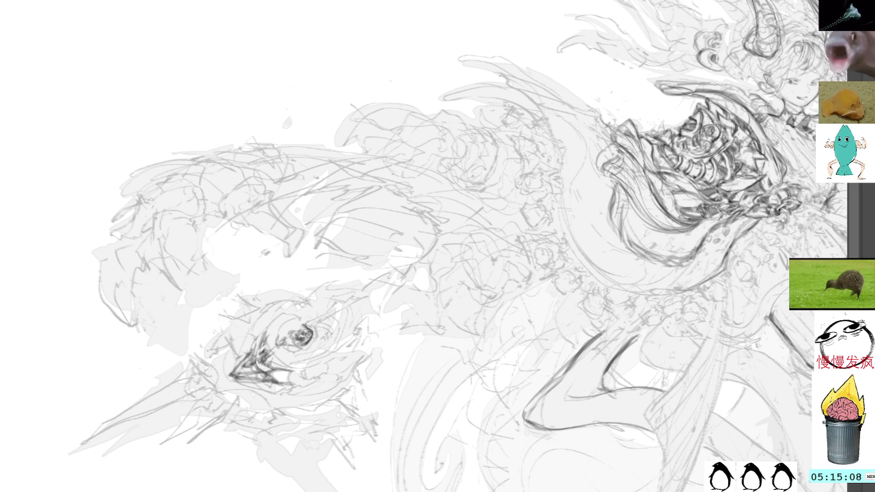
{"action": "left_click_drag", "start_coordinate": [302, 330], "coordinate": [306, 328]}
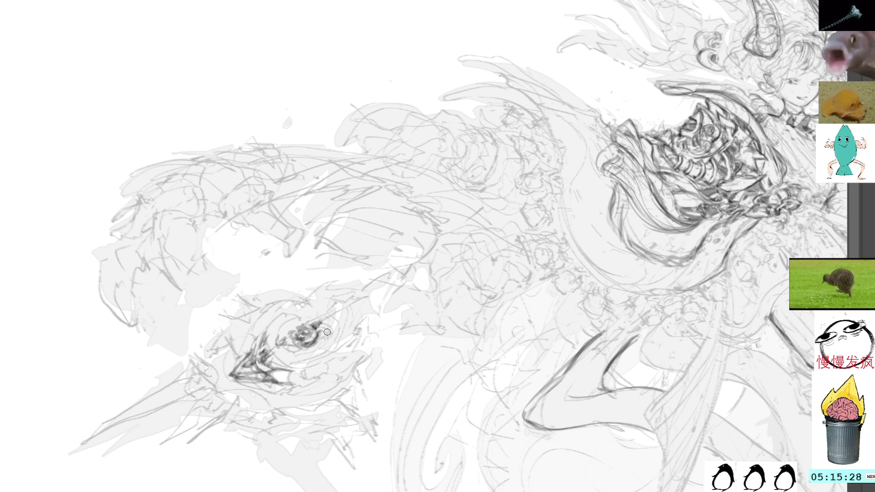
- Add curled arcs on the rose swirl's right and left, redrawing the left arcs darker
{"action": "mouse_move", "coordinate": [325, 322]}
{"action": "left_mouse_down"}
{"action": "mouse_move", "coordinate": [332, 335]}
{"action": "mouse_move", "coordinate": [326, 342]}
{"action": "mouse_move", "coordinate": [282, 337]}
{"action": "mouse_move", "coordinate": [293, 329]}
{"action": "left_mouse_up"}
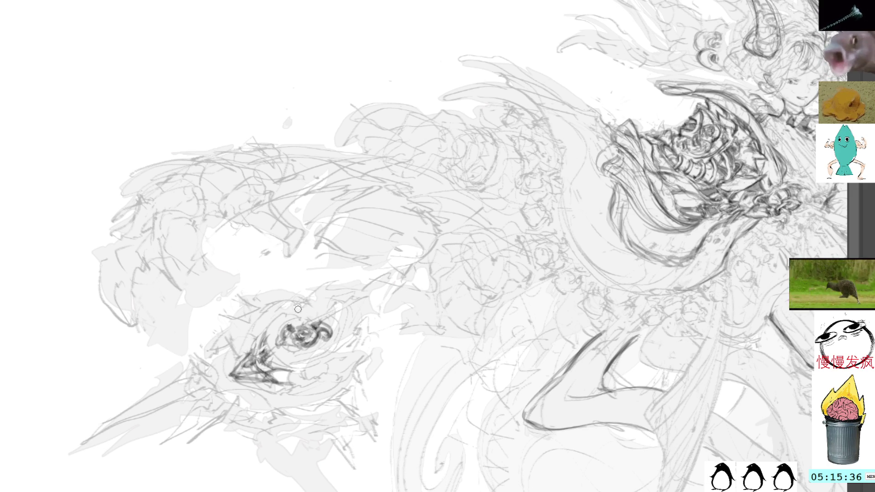
{"action": "mouse_move", "coordinate": [296, 312]}
{"action": "left_mouse_down"}
{"action": "mouse_move", "coordinate": [281, 317]}
{"action": "mouse_move", "coordinate": [303, 324]}
{"action": "mouse_move", "coordinate": [278, 343]}
{"action": "left_mouse_up"}
{"action": "key", "text": "ctrl+z"}
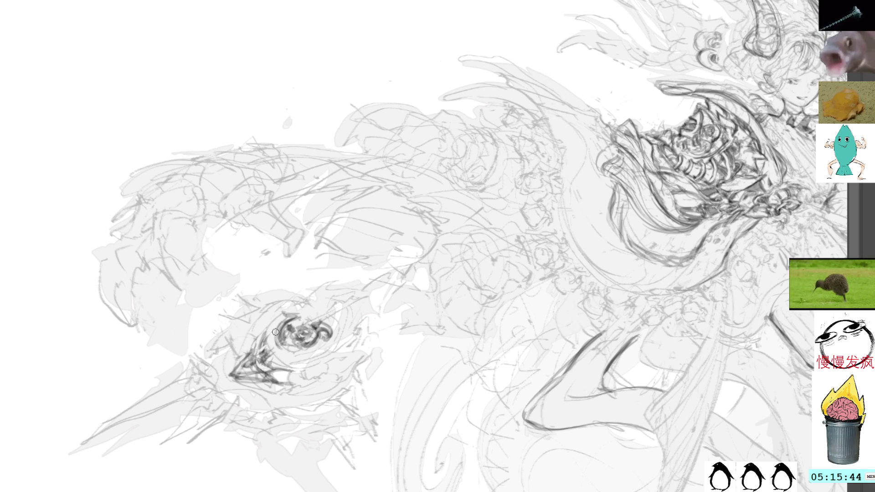
{"action": "left_click_drag", "start_coordinate": [282, 315], "coordinate": [268, 350]}
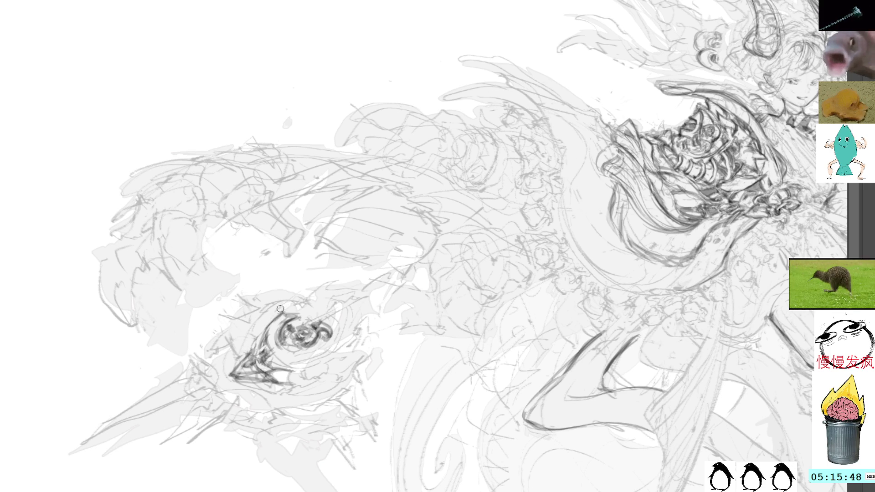
{"action": "left_click_drag", "start_coordinate": [281, 325], "coordinate": [265, 357]}
{"action": "mouse_move", "coordinate": [275, 322]}
{"action": "left_mouse_down"}
{"action": "mouse_move", "coordinate": [265, 353]}
{"action": "mouse_move", "coordinate": [289, 352]}
{"action": "mouse_move", "coordinate": [271, 365]}
{"action": "mouse_move", "coordinate": [328, 369]}
{"action": "left_mouse_up"}
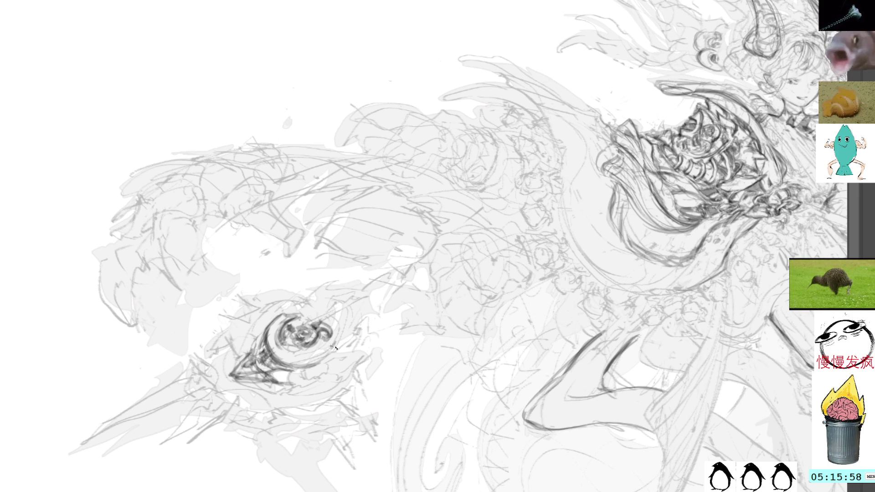
- Darken the swirl's right side, spiral centre, top and right edge
{"action": "mouse_move", "coordinate": [328, 317]}
{"action": "left_mouse_down"}
{"action": "mouse_move", "coordinate": [336, 340]}
{"action": "mouse_move", "coordinate": [324, 350]}
{"action": "mouse_move", "coordinate": [332, 337]}
{"action": "mouse_move", "coordinate": [338, 344]}
{"action": "mouse_move", "coordinate": [332, 315]}
{"action": "mouse_move", "coordinate": [338, 336]}
{"action": "left_mouse_up"}
{"action": "mouse_move", "coordinate": [276, 341]}
{"action": "left_mouse_down"}
{"action": "mouse_move", "coordinate": [300, 358]}
{"action": "mouse_move", "coordinate": [319, 346]}
{"action": "mouse_move", "coordinate": [287, 353]}
{"action": "mouse_move", "coordinate": [316, 345]}
{"action": "mouse_move", "coordinate": [315, 328]}
{"action": "left_mouse_up"}
{"action": "mouse_move", "coordinate": [301, 321]}
{"action": "left_mouse_down"}
{"action": "mouse_move", "coordinate": [313, 321]}
{"action": "mouse_move", "coordinate": [303, 305]}
{"action": "mouse_move", "coordinate": [342, 357]}
{"action": "left_mouse_up"}
{"action": "left_click_drag", "start_coordinate": [350, 324], "coordinate": [341, 355]}
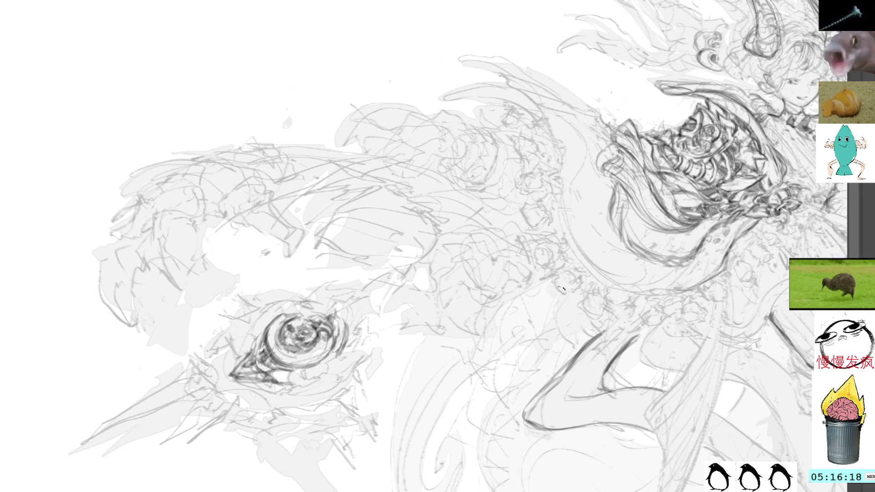
- Hatch short dark pencil strokes over the left point of the eye-shaped ornament
{"action": "left_click_drag", "start_coordinate": [535, 264], "coordinate": [504, 263]}
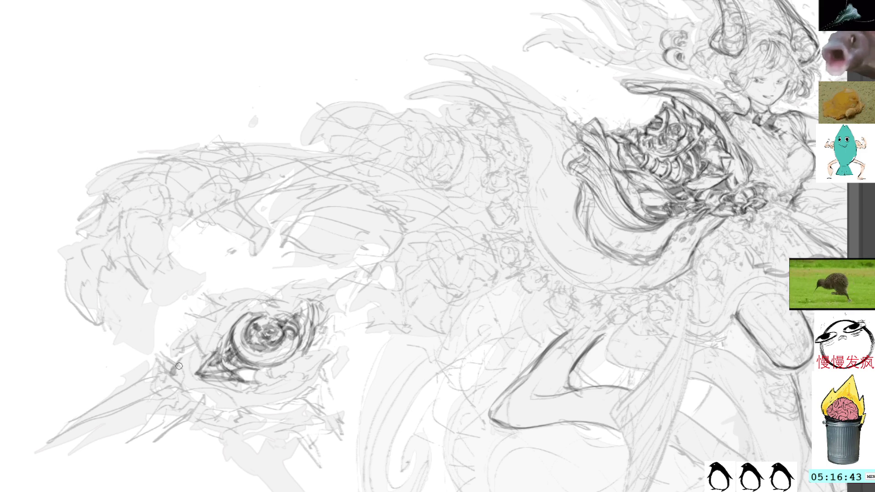
{"action": "mouse_move", "coordinate": [203, 341]}
{"action": "left_mouse_down"}
{"action": "mouse_move", "coordinate": [188, 376]}
{"action": "mouse_move", "coordinate": [205, 377]}
{"action": "left_mouse_up"}
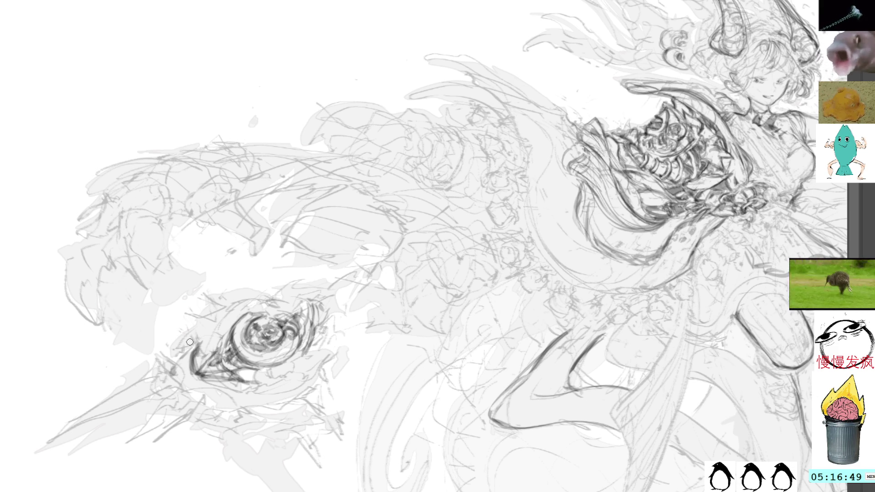
{"action": "left_click_drag", "start_coordinate": [201, 352], "coordinate": [192, 370]}
- Reinforce the eye ornament's left tip and add dark strokes along its lower edge
{"action": "mouse_move", "coordinate": [203, 352]}
{"action": "left_mouse_down"}
{"action": "mouse_move", "coordinate": [196, 370]}
{"action": "mouse_move", "coordinate": [194, 359]}
{"action": "left_mouse_up"}
{"action": "mouse_move", "coordinate": [207, 346]}
{"action": "left_mouse_down"}
{"action": "mouse_move", "coordinate": [192, 384]}
{"action": "mouse_move", "coordinate": [228, 406]}
{"action": "mouse_move", "coordinate": [221, 408]}
{"action": "mouse_move", "coordinate": [230, 400]}
{"action": "mouse_move", "coordinate": [230, 412]}
{"action": "left_mouse_up"}
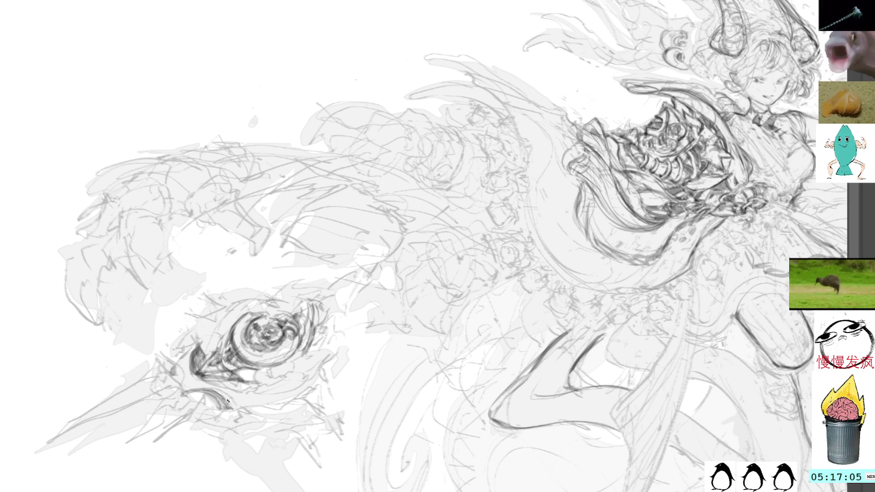
{"action": "mouse_move", "coordinate": [239, 401]}
{"action": "left_mouse_down"}
{"action": "mouse_move", "coordinate": [267, 412]}
{"action": "mouse_move", "coordinate": [251, 413]}
{"action": "left_mouse_up"}
{"action": "left_click_drag", "start_coordinate": [248, 405], "coordinate": [287, 401]}
{"action": "left_click_drag", "start_coordinate": [233, 401], "coordinate": [314, 388]}
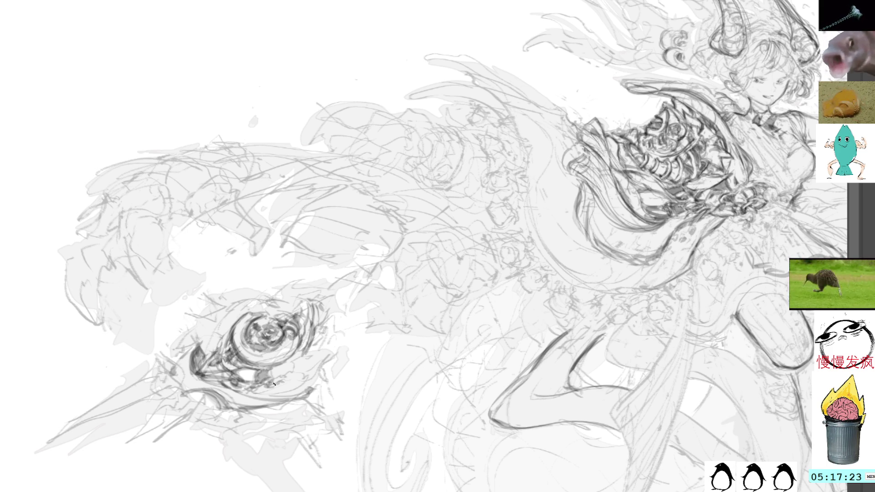
{"action": "mouse_move", "coordinate": [272, 373]}
{"action": "left_mouse_down"}
{"action": "mouse_move", "coordinate": [301, 347]}
{"action": "mouse_move", "coordinate": [279, 379]}
{"action": "mouse_move", "coordinate": [297, 358]}
{"action": "left_mouse_up"}
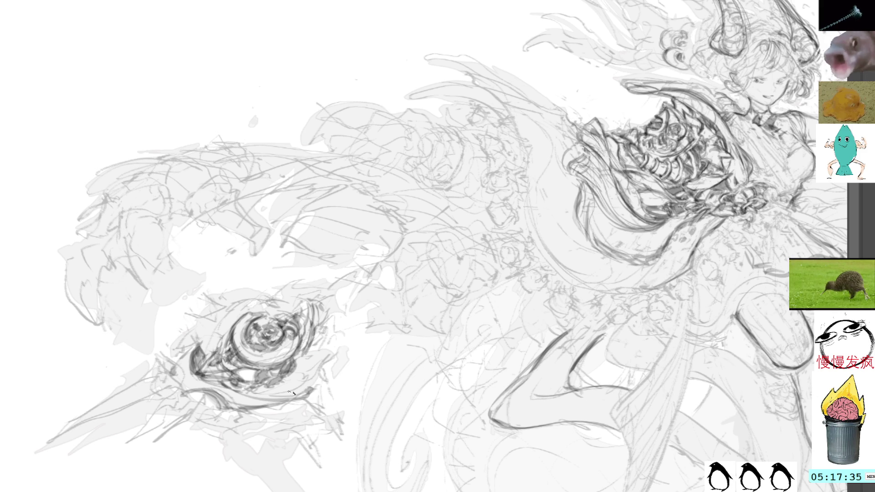
- Add dark marks at the eye's right and lower edges, then centre the left flourish
{"action": "left_click_drag", "start_coordinate": [306, 378], "coordinate": [321, 358]}
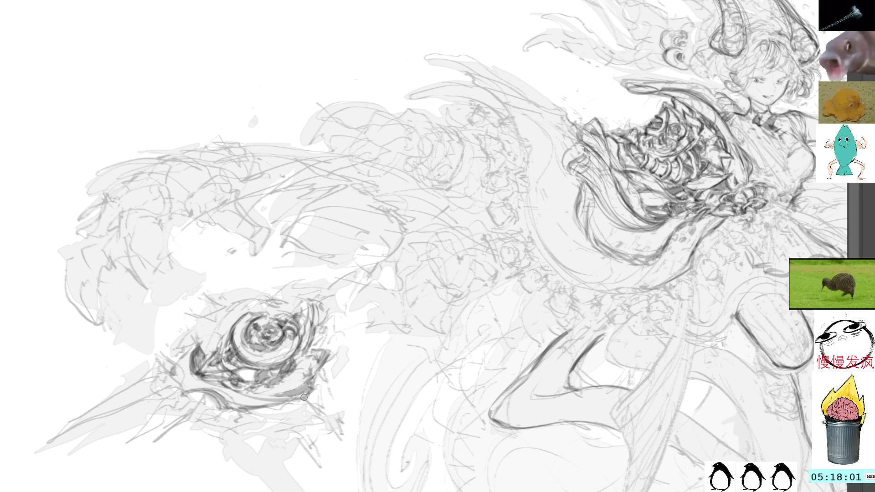
{"action": "left_click_drag", "start_coordinate": [299, 399], "coordinate": [322, 402]}
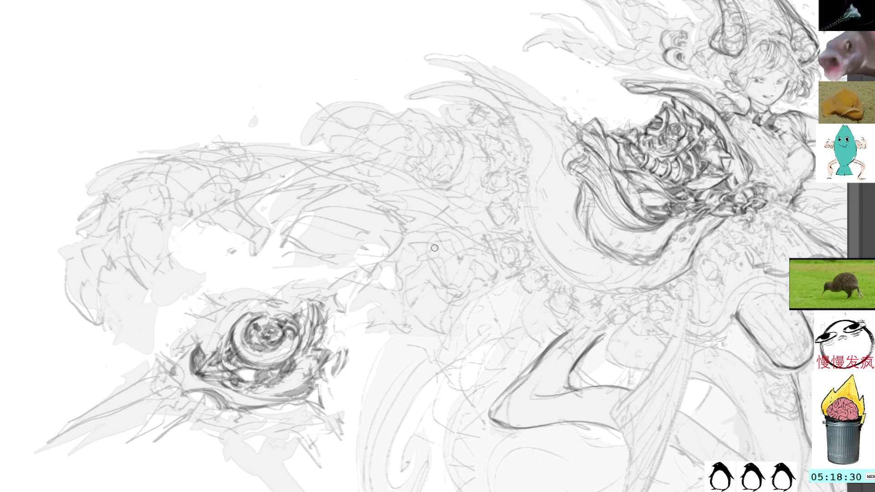
{"action": "left_click_drag", "start_coordinate": [423, 231], "coordinate": [418, 279]}
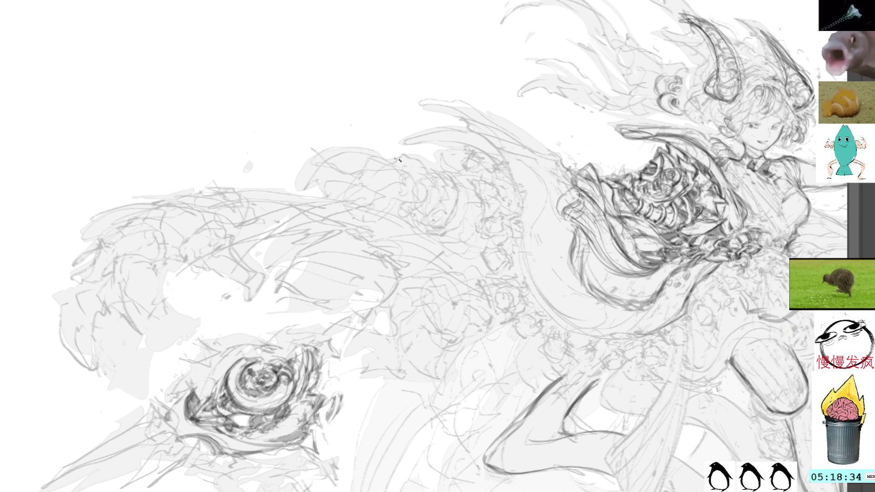
{"action": "mouse_move", "coordinate": [339, 192]}
{"action": "left_mouse_down"}
{"action": "mouse_move", "coordinate": [392, 181]}
{"action": "mouse_move", "coordinate": [388, 187]}
{"action": "left_mouse_up"}
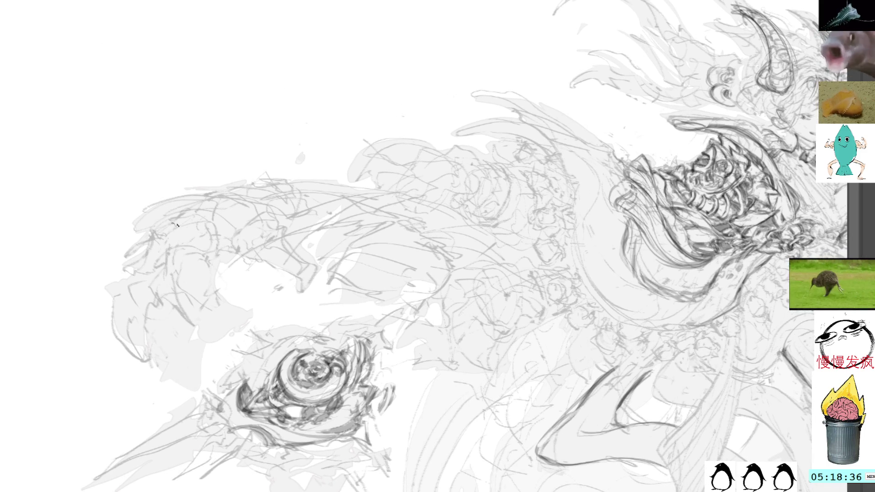
- Darken the flourish's left edge, lower edge and bottom curve with firm pencil strokes
{"action": "mouse_move", "coordinate": [161, 253]}
{"action": "left_mouse_down"}
{"action": "mouse_move", "coordinate": [157, 269]}
{"action": "mouse_move", "coordinate": [164, 235]}
{"action": "mouse_move", "coordinate": [147, 272]}
{"action": "mouse_move", "coordinate": [180, 250]}
{"action": "mouse_move", "coordinate": [191, 274]}
{"action": "left_mouse_up"}
{"action": "mouse_move", "coordinate": [205, 327]}
{"action": "left_mouse_down"}
{"action": "mouse_move", "coordinate": [240, 332]}
{"action": "mouse_move", "coordinate": [214, 298]}
{"action": "mouse_move", "coordinate": [210, 259]}
{"action": "mouse_move", "coordinate": [225, 314]}
{"action": "left_mouse_up"}
{"action": "mouse_move", "coordinate": [202, 247]}
{"action": "left_mouse_down"}
{"action": "mouse_move", "coordinate": [242, 331]}
{"action": "mouse_move", "coordinate": [210, 293]}
{"action": "left_mouse_up"}
{"action": "left_click_drag", "start_coordinate": [218, 331], "coordinate": [246, 329]}
{"action": "left_click_drag", "start_coordinate": [208, 286], "coordinate": [249, 329]}
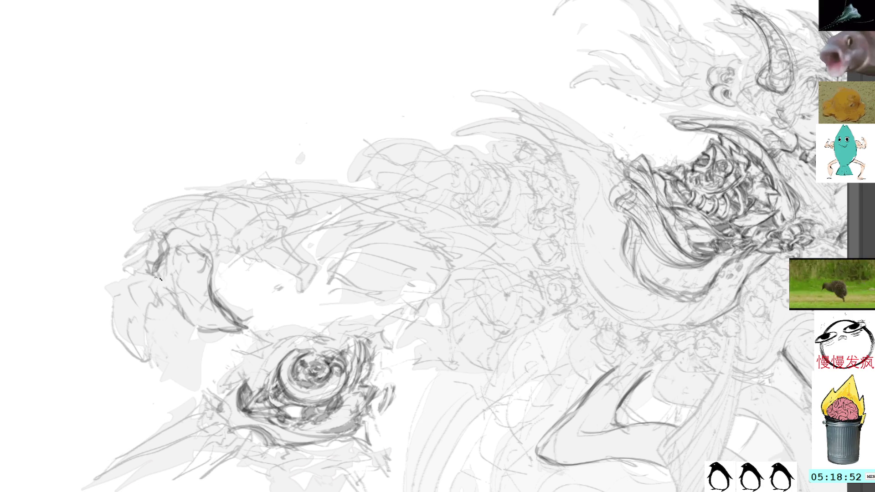
{"action": "left_click_drag", "start_coordinate": [181, 303], "coordinate": [158, 243]}
{"action": "mouse_move", "coordinate": [166, 272]}
{"action": "left_mouse_down"}
{"action": "mouse_move", "coordinate": [163, 264]}
{"action": "mouse_move", "coordinate": [187, 233]}
{"action": "left_mouse_up"}
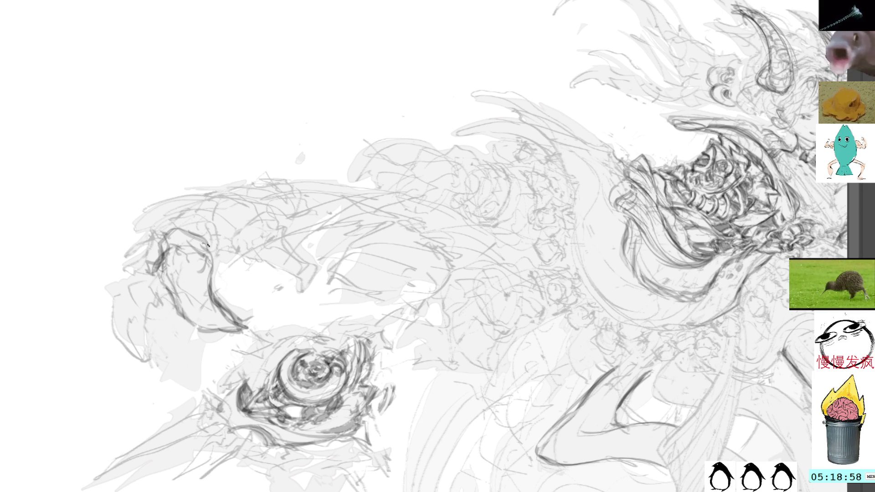
{"action": "mouse_move", "coordinate": [190, 221]}
{"action": "left_mouse_down"}
{"action": "mouse_move", "coordinate": [220, 241]}
{"action": "mouse_move", "coordinate": [212, 255]}
{"action": "mouse_move", "coordinate": [253, 256]}
{"action": "mouse_move", "coordinate": [213, 254]}
{"action": "mouse_move", "coordinate": [228, 252]}
{"action": "left_mouse_up"}
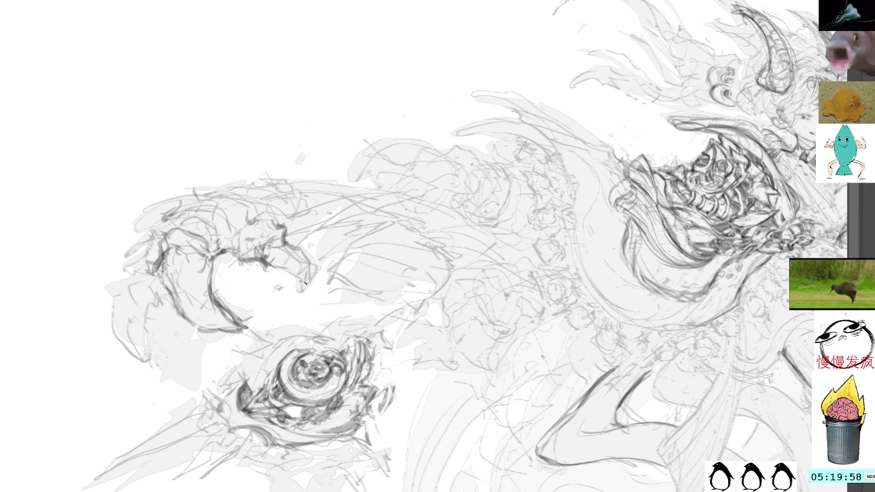
- Darken the beak-like tip's edge and top with short pencil strokes, then rotate the view
{"action": "left_click_drag", "start_coordinate": [312, 271], "coordinate": [286, 234]}
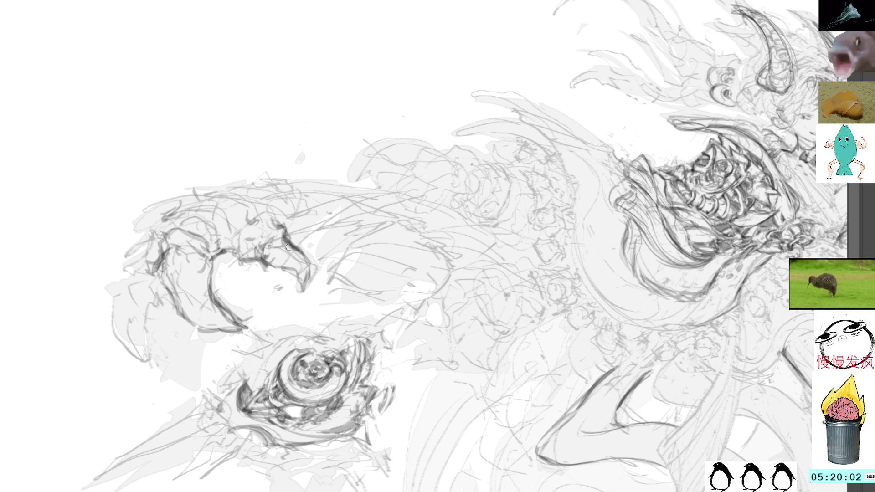
{"action": "left_click_drag", "start_coordinate": [278, 215], "coordinate": [289, 228]}
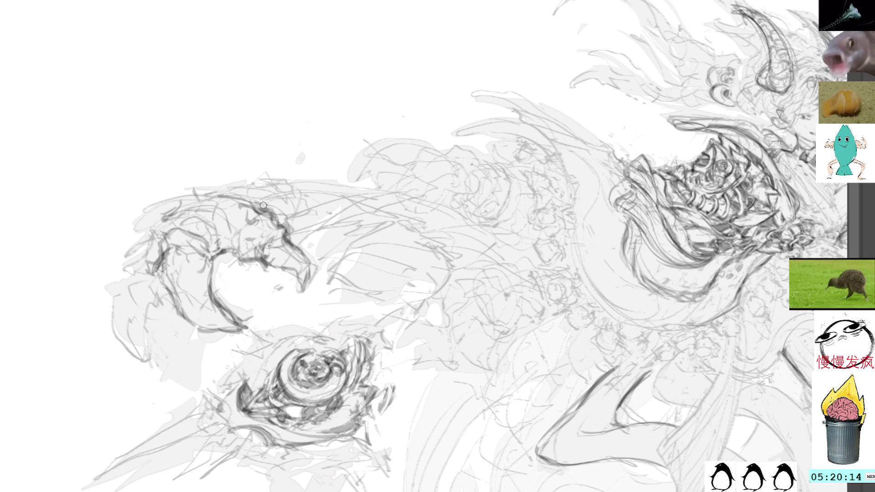
{"action": "mouse_move", "coordinate": [272, 205]}
{"action": "left_mouse_down"}
{"action": "mouse_move", "coordinate": [298, 211]}
{"action": "mouse_move", "coordinate": [304, 201]}
{"action": "mouse_move", "coordinate": [303, 214]}
{"action": "mouse_move", "coordinate": [289, 218]}
{"action": "left_mouse_up"}
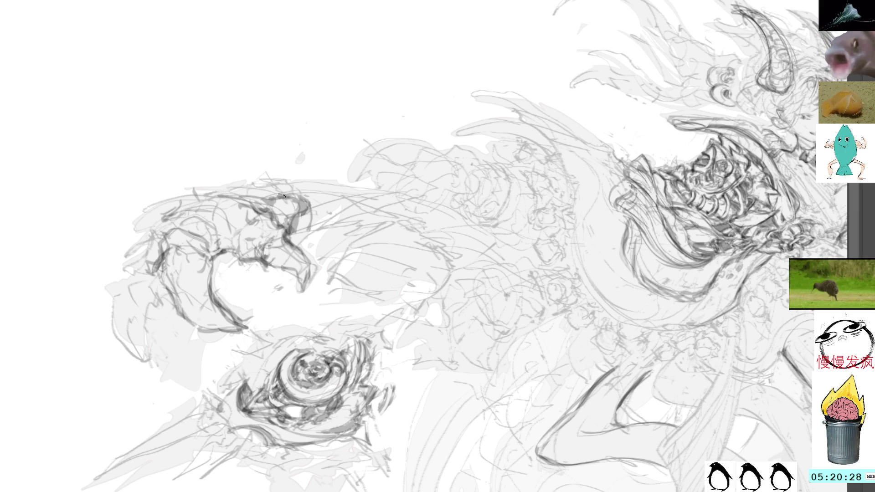
{"action": "left_click_drag", "start_coordinate": [243, 189], "coordinate": [275, 193]}
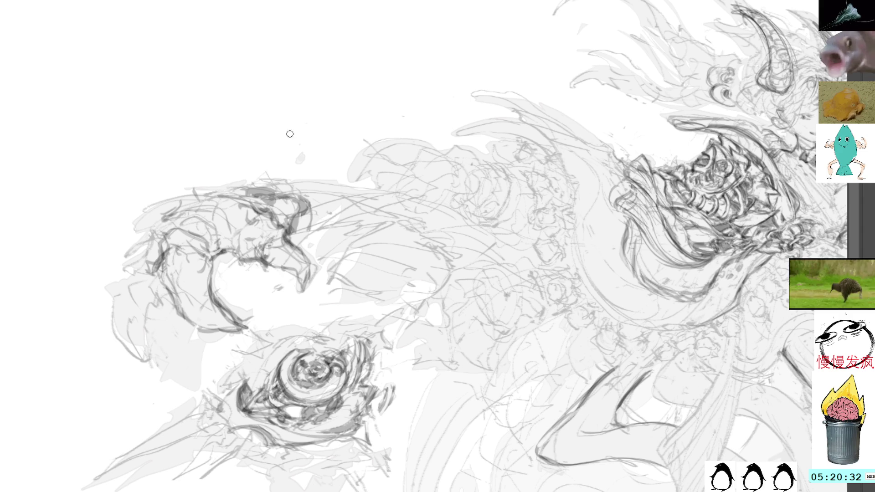
{"action": "mouse_move", "coordinate": [354, 103]}
{"action": "left_mouse_down"}
{"action": "mouse_move", "coordinate": [398, 159]}
{"action": "mouse_move", "coordinate": [339, 97]}
{"action": "left_mouse_up"}
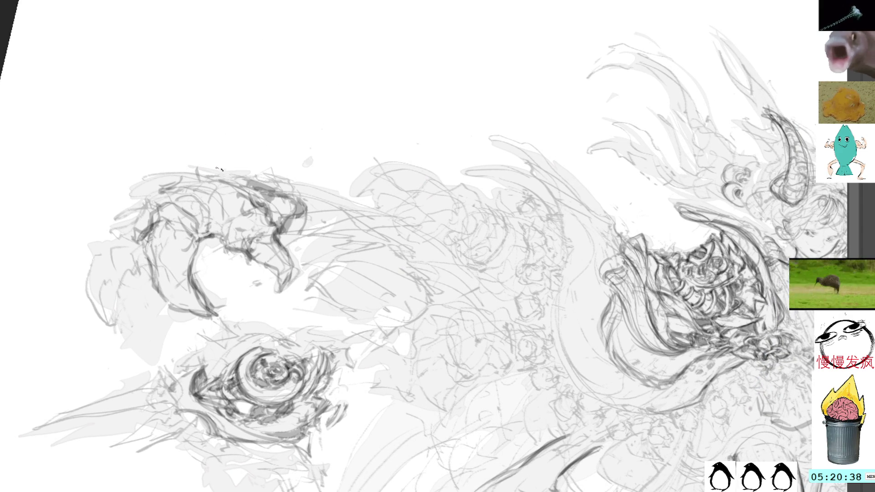
- Reinforce the top edge of the left flourish with dark pencil strokes, straightening the view
{"action": "mouse_move", "coordinate": [215, 170]}
{"action": "left_mouse_down"}
{"action": "mouse_move", "coordinate": [299, 196]}
{"action": "mouse_move", "coordinate": [298, 228]}
{"action": "left_mouse_up"}
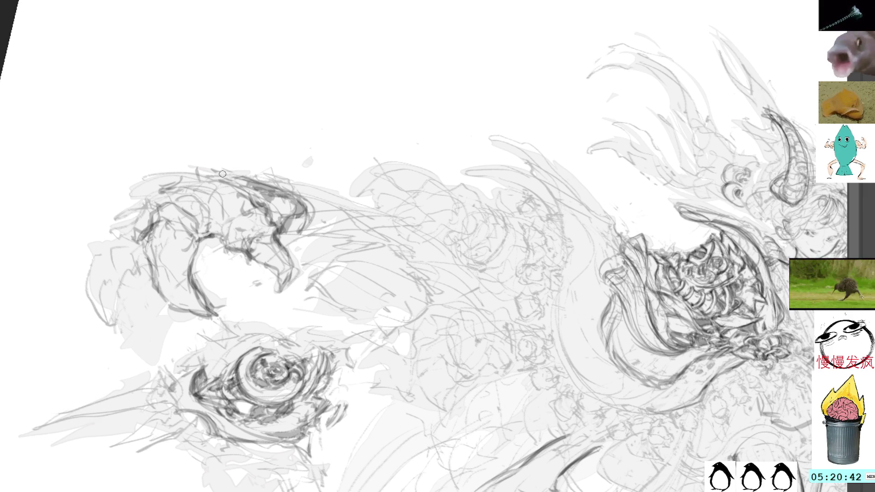
{"action": "left_click_drag", "start_coordinate": [223, 179], "coordinate": [256, 185]}
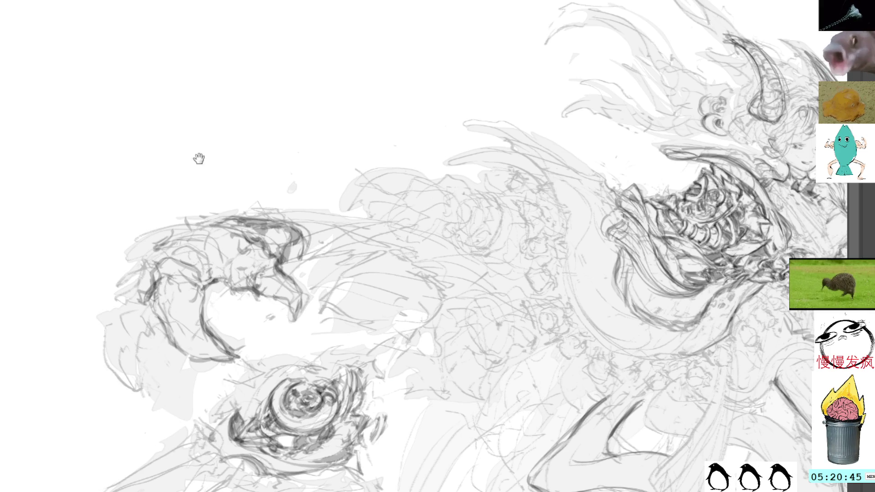
{"action": "left_click_drag", "start_coordinate": [197, 158], "coordinate": [295, 104]}
{"action": "mouse_move", "coordinate": [236, 183]}
{"action": "left_mouse_down"}
{"action": "mouse_move", "coordinate": [253, 191]}
{"action": "mouse_move", "coordinate": [213, 218]}
{"action": "mouse_move", "coordinate": [237, 213]}
{"action": "mouse_move", "coordinate": [249, 189]}
{"action": "mouse_move", "coordinate": [306, 203]}
{"action": "left_mouse_up"}
{"action": "mouse_move", "coordinate": [244, 186]}
{"action": "left_mouse_down"}
{"action": "mouse_move", "coordinate": [331, 210]}
{"action": "mouse_move", "coordinate": [323, 216]}
{"action": "mouse_move", "coordinate": [355, 214]}
{"action": "left_mouse_up"}
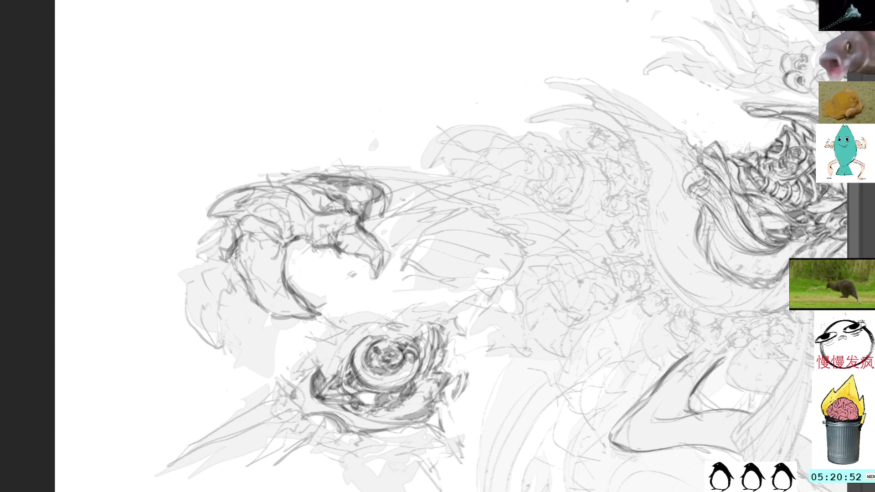
{"action": "mouse_move", "coordinate": [266, 185]}
{"action": "left_mouse_down"}
{"action": "mouse_move", "coordinate": [316, 216]}
{"action": "mouse_move", "coordinate": [309, 212]}
{"action": "mouse_move", "coordinate": [328, 199]}
{"action": "mouse_move", "coordinate": [316, 207]}
{"action": "mouse_move", "coordinate": [326, 221]}
{"action": "mouse_move", "coordinate": [354, 217]}
{"action": "mouse_move", "coordinate": [334, 211]}
{"action": "left_mouse_up"}
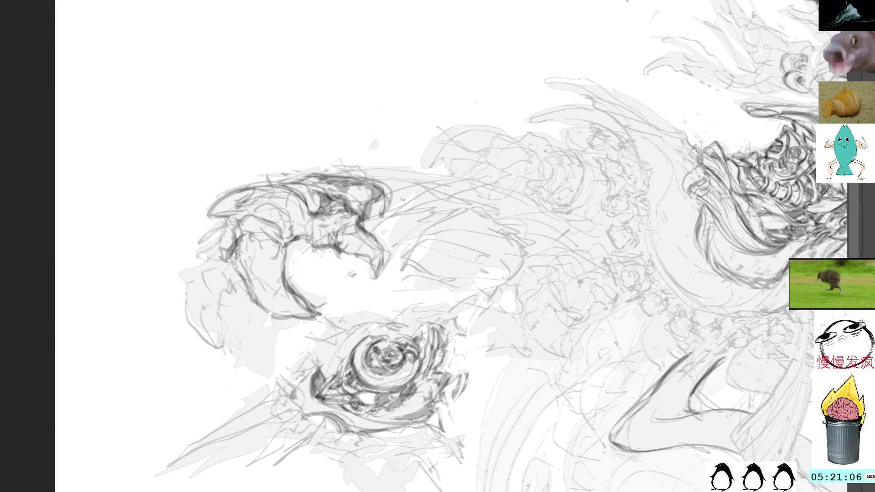
- Darken the inside of the flourish and draw a line down toward the claw
{"action": "left_click_drag", "start_coordinate": [330, 224], "coordinate": [341, 215]}
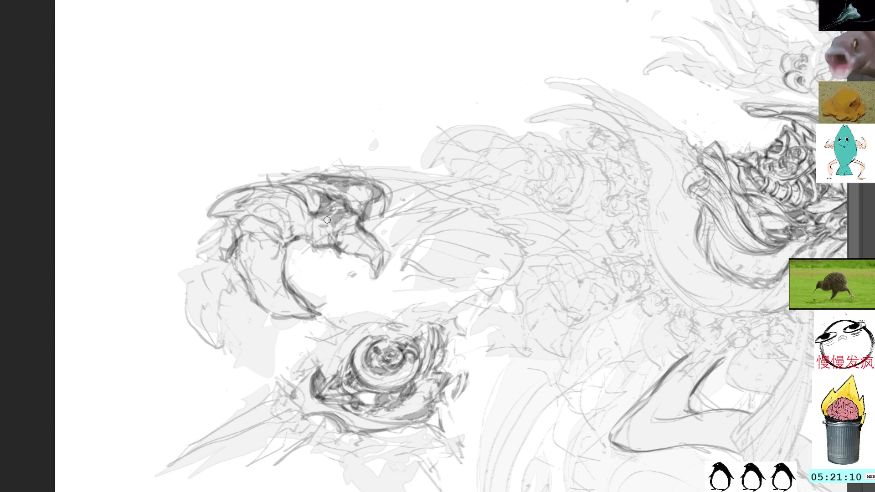
{"action": "mouse_move", "coordinate": [317, 218]}
{"action": "left_mouse_down"}
{"action": "mouse_move", "coordinate": [318, 246]}
{"action": "mouse_move", "coordinate": [331, 246]}
{"action": "mouse_move", "coordinate": [308, 241]}
{"action": "left_mouse_up"}
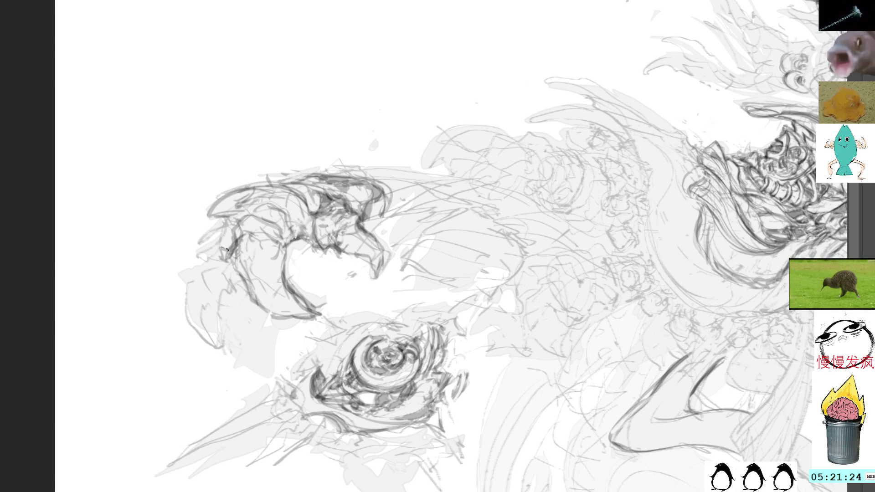
{"action": "mouse_move", "coordinate": [269, 237]}
{"action": "left_mouse_down"}
{"action": "mouse_move", "coordinate": [285, 266]}
{"action": "mouse_move", "coordinate": [280, 283]}
{"action": "mouse_move", "coordinate": [230, 298]}
{"action": "mouse_move", "coordinate": [219, 319]}
{"action": "mouse_move", "coordinate": [230, 346]}
{"action": "mouse_move", "coordinate": [222, 350]}
{"action": "mouse_move", "coordinate": [242, 353]}
{"action": "left_mouse_up"}
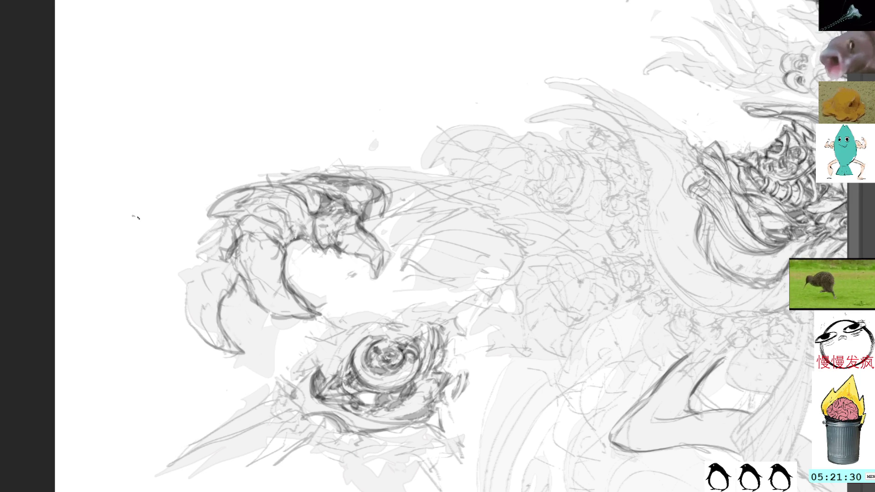
- Lasso part of the lower claw, deselect it, and sketch a faint stroke on the claw
{"action": "mouse_move", "coordinate": [218, 246]}
{"action": "left_mouse_down"}
{"action": "mouse_move", "coordinate": [246, 341]}
{"action": "mouse_move", "coordinate": [201, 264]}
{"action": "left_mouse_up"}
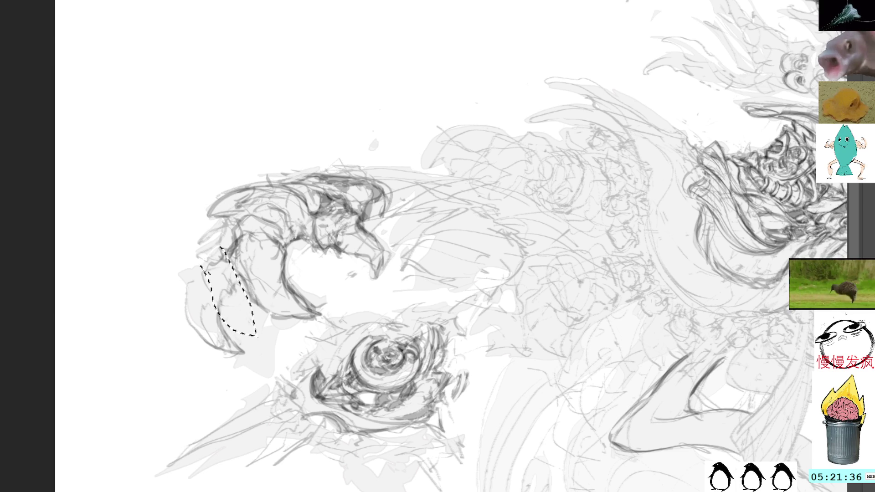
{"action": "key", "text": "ctrl+shift+a"}
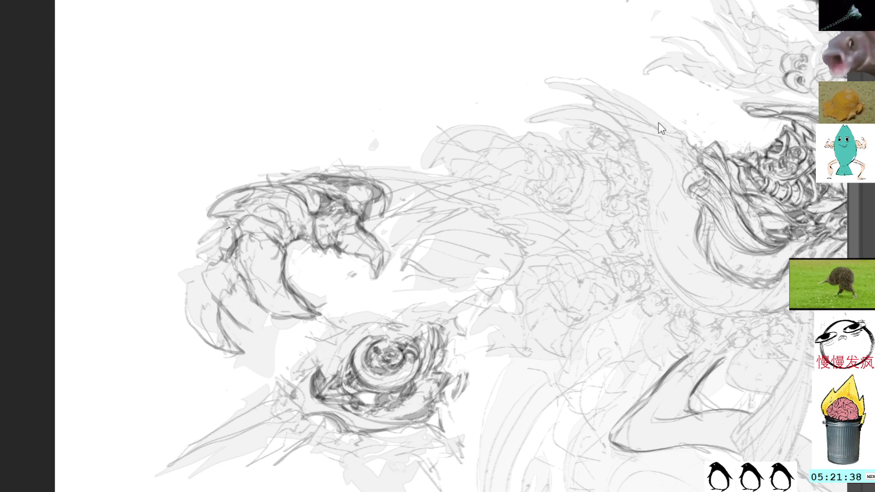
{"action": "left_click_drag", "start_coordinate": [337, 96], "coordinate": [340, 96]}
{"action": "key", "text": "ctrl+shift+a"}
{"action": "left_click_drag", "start_coordinate": [207, 279], "coordinate": [220, 297]}
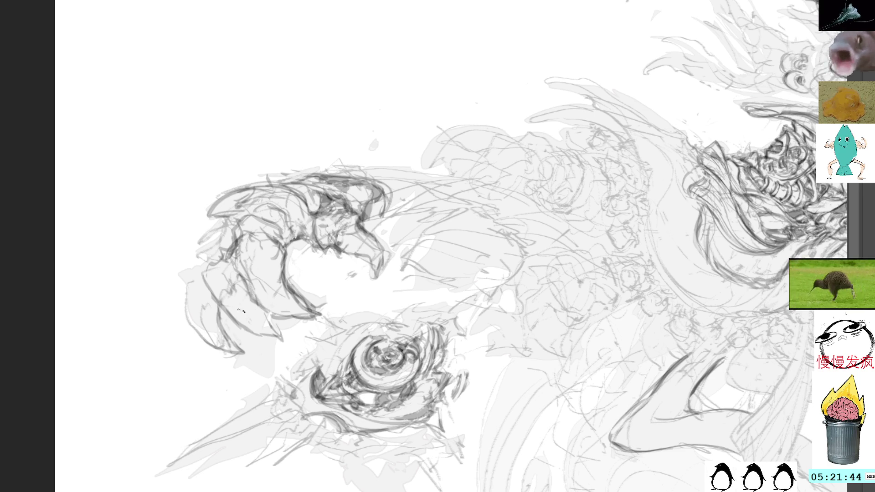
- Select and deselect the claw tip, then darken the talon lines and add grey shading
{"action": "mouse_move", "coordinate": [232, 301]}
{"action": "left_mouse_down"}
{"action": "mouse_move", "coordinate": [278, 360]}
{"action": "mouse_move", "coordinate": [223, 308]}
{"action": "left_mouse_up"}
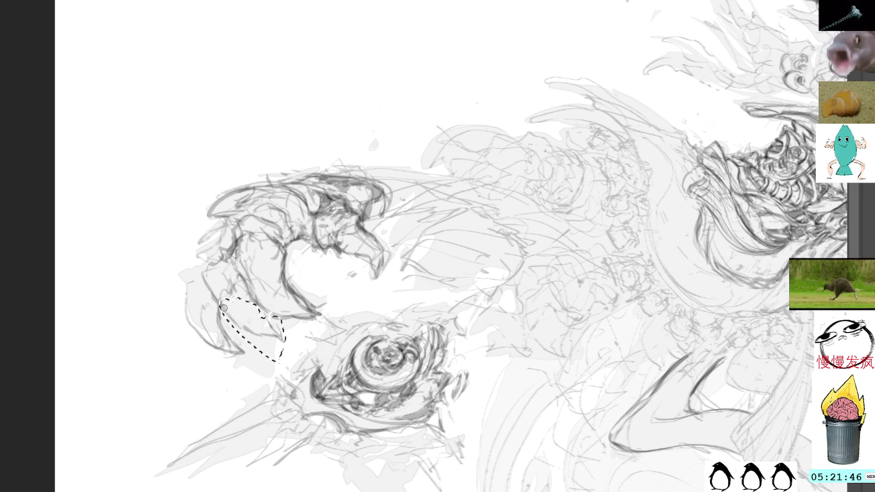
{"action": "key", "text": "ctrl+d"}
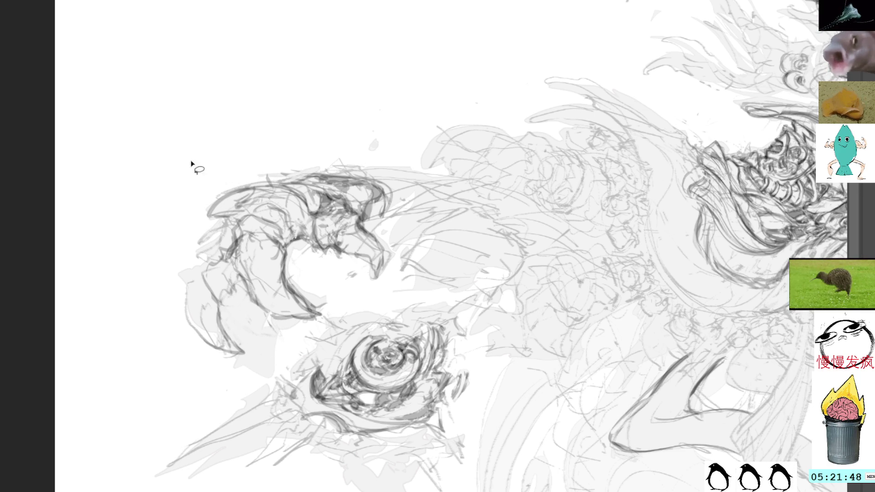
{"action": "mouse_move", "coordinate": [213, 302]}
{"action": "left_mouse_down"}
{"action": "mouse_move", "coordinate": [230, 330]}
{"action": "mouse_move", "coordinate": [266, 347]}
{"action": "mouse_move", "coordinate": [207, 304]}
{"action": "left_mouse_up"}
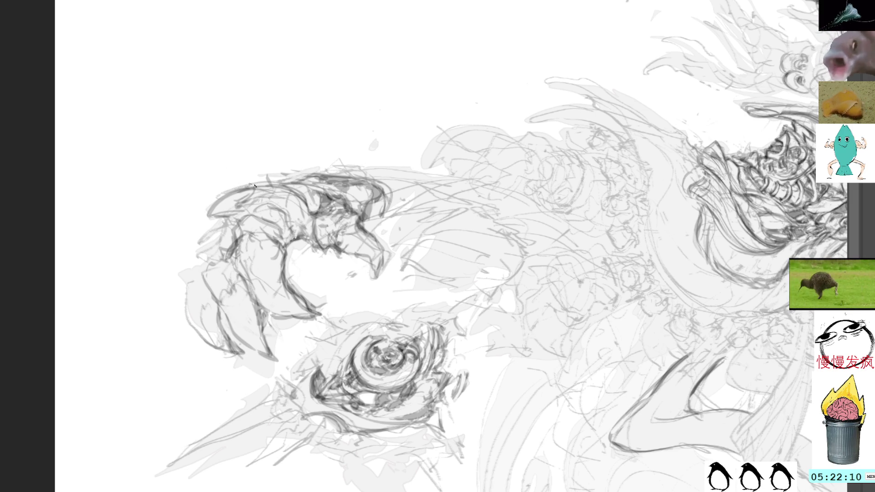
{"action": "mouse_move", "coordinate": [243, 226]}
{"action": "left_mouse_down"}
{"action": "mouse_move", "coordinate": [234, 273]}
{"action": "mouse_move", "coordinate": [242, 263]}
{"action": "mouse_move", "coordinate": [210, 274]}
{"action": "mouse_move", "coordinate": [207, 290]}
{"action": "mouse_move", "coordinate": [225, 314]}
{"action": "mouse_move", "coordinate": [203, 269]}
{"action": "mouse_move", "coordinate": [203, 279]}
{"action": "left_mouse_up"}
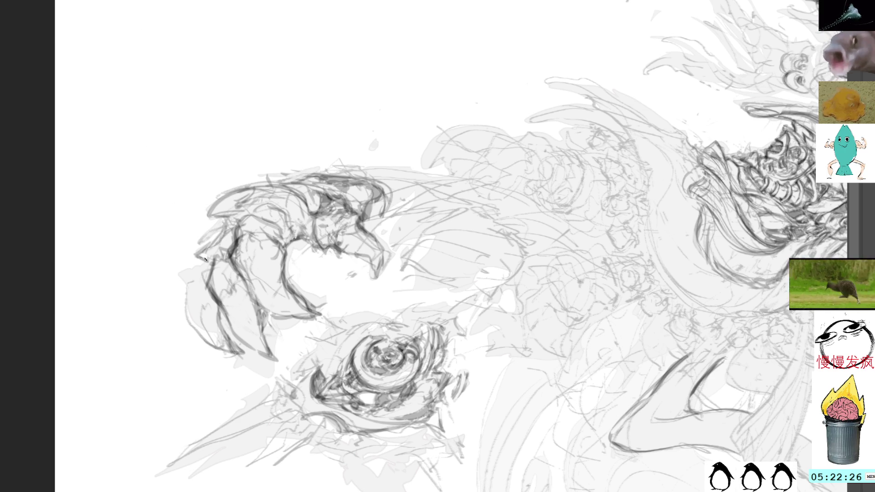
{"action": "mouse_move", "coordinate": [225, 246]}
{"action": "left_mouse_down"}
{"action": "mouse_move", "coordinate": [233, 237]}
{"action": "mouse_move", "coordinate": [223, 258]}
{"action": "left_mouse_up"}
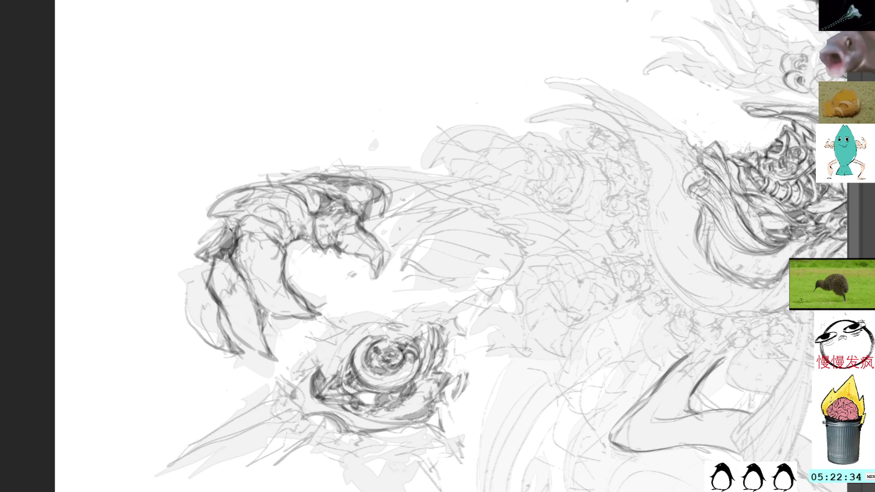
- Darken the claw's shading and upper-left outline and add dark accent marks along it
{"action": "mouse_move", "coordinate": [224, 221]}
{"action": "left_mouse_down"}
{"action": "mouse_move", "coordinate": [205, 242]}
{"action": "mouse_move", "coordinate": [236, 228]}
{"action": "mouse_move", "coordinate": [214, 235]}
{"action": "left_mouse_up"}
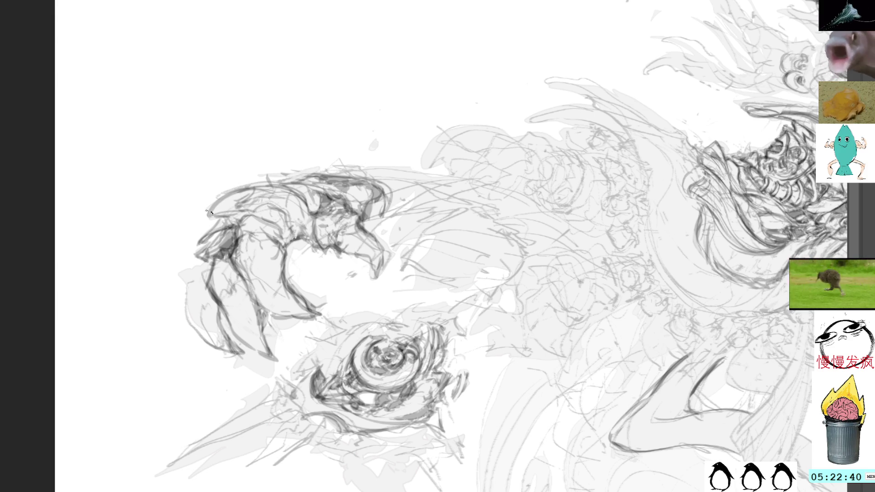
{"action": "mouse_move", "coordinate": [218, 223]}
{"action": "left_mouse_down"}
{"action": "mouse_move", "coordinate": [209, 214]}
{"action": "mouse_move", "coordinate": [225, 196]}
{"action": "mouse_move", "coordinate": [308, 208]}
{"action": "left_mouse_up"}
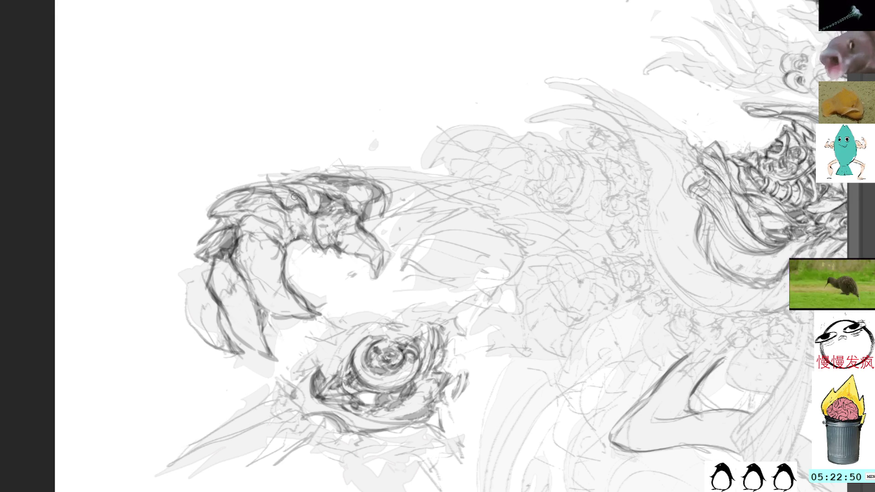
{"action": "left_click_drag", "start_coordinate": [306, 210], "coordinate": [295, 234]}
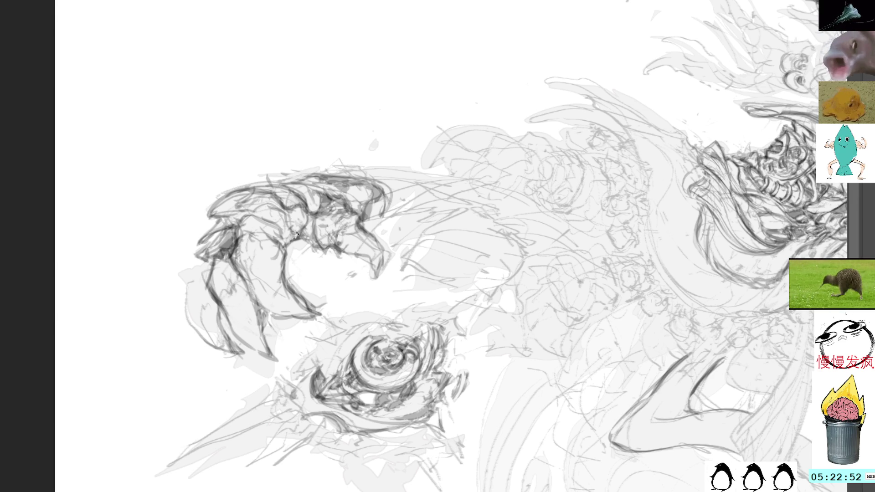
{"action": "left_click_drag", "start_coordinate": [291, 271], "coordinate": [308, 269]}
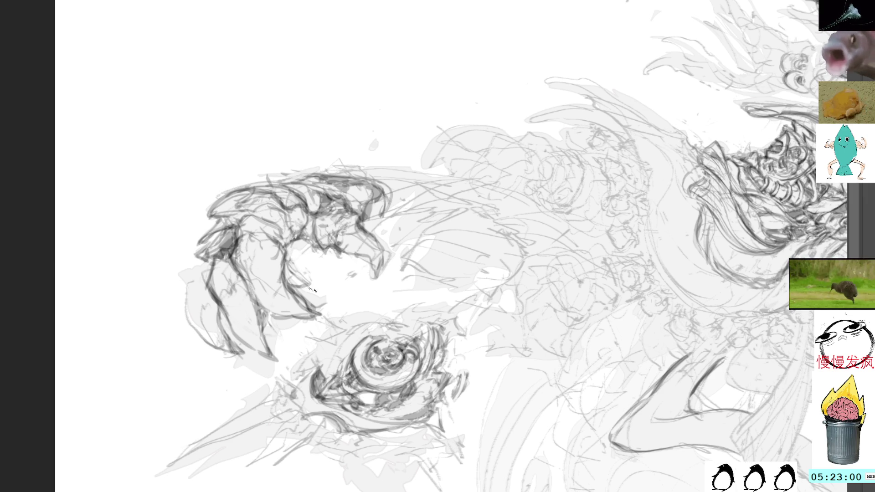
{"action": "mouse_move", "coordinate": [326, 208]}
{"action": "left_mouse_down"}
{"action": "mouse_move", "coordinate": [296, 253]}
{"action": "mouse_move", "coordinate": [532, 127]}
{"action": "left_mouse_up"}
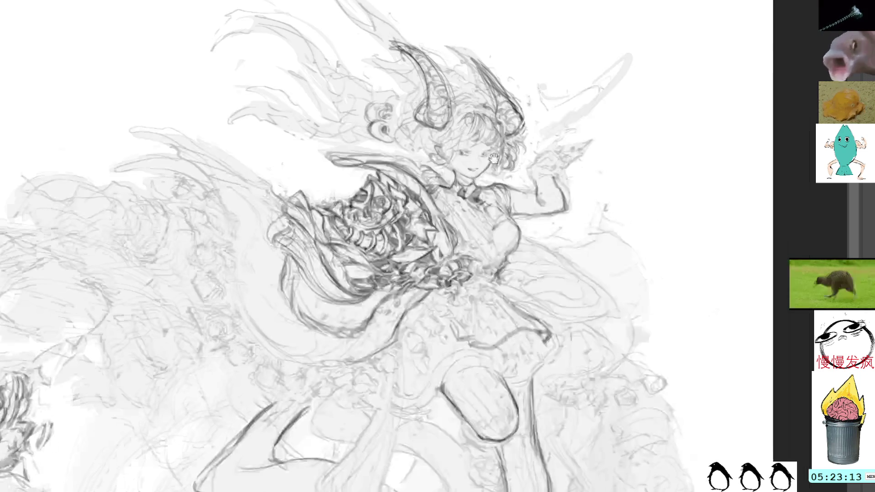
- Add dark pencil touches from collar to chest, at the waist, and along the raised hand
{"action": "left_click_drag", "start_coordinate": [541, 240], "coordinate": [498, 165]}
{"action": "left_click_drag", "start_coordinate": [503, 210], "coordinate": [520, 226]}
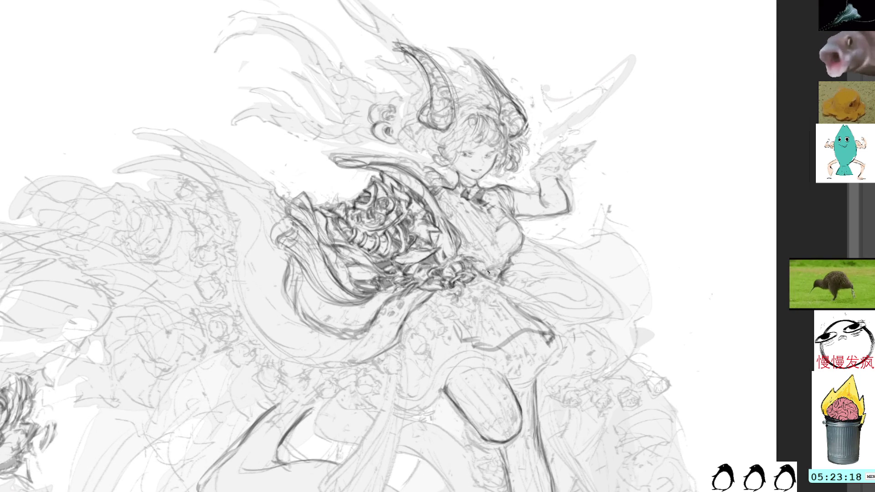
{"action": "left_click_drag", "start_coordinate": [497, 285], "coordinate": [494, 286]}
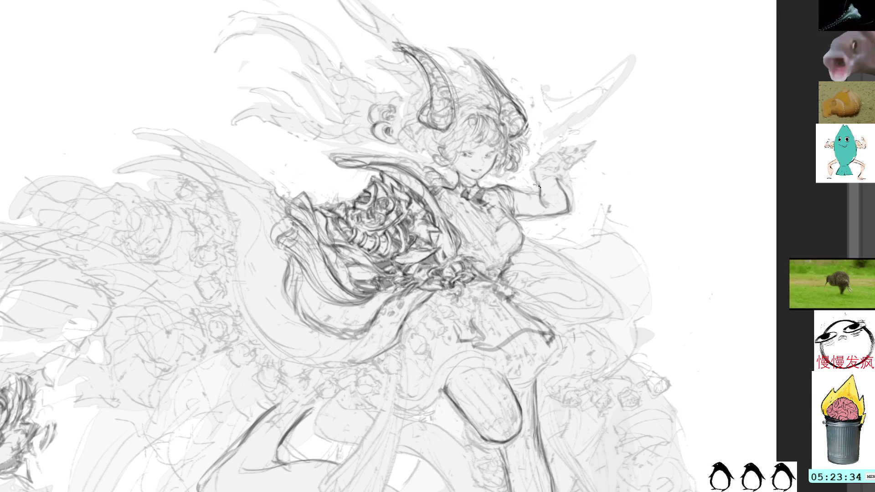
{"action": "left_click_drag", "start_coordinate": [542, 188], "coordinate": [536, 171]}
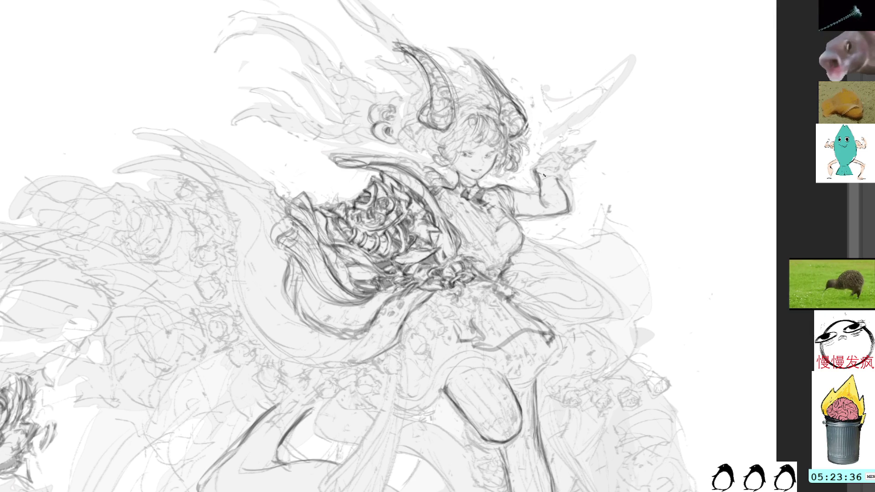
{"action": "scroll", "coordinate": [373, 224], "scroll_direction": "down", "scroll_amount": 5}
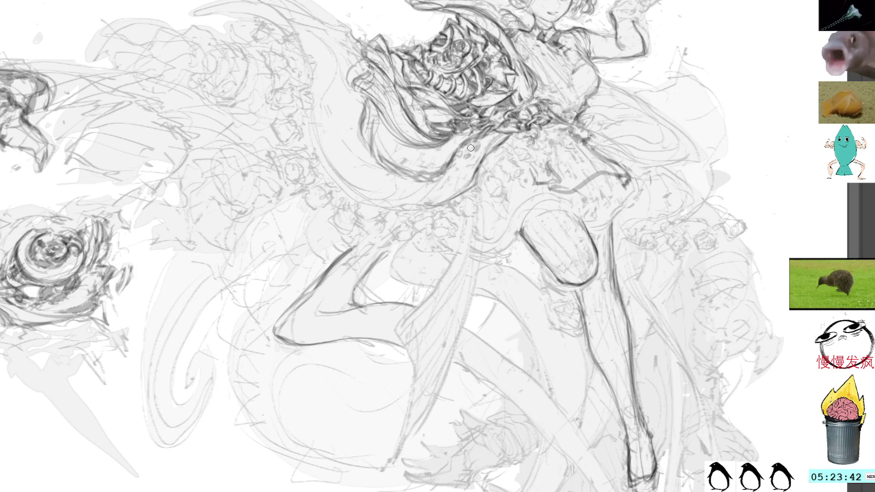
- Darken and thicken the leg, knee and shin contours with repeated pen strokes
{"action": "left_click_drag", "start_coordinate": [410, 239], "coordinate": [396, 284]}
{"action": "mouse_move", "coordinate": [415, 255]}
{"action": "left_mouse_down"}
{"action": "mouse_move", "coordinate": [388, 282]}
{"action": "mouse_move", "coordinate": [433, 287]}
{"action": "left_mouse_up"}
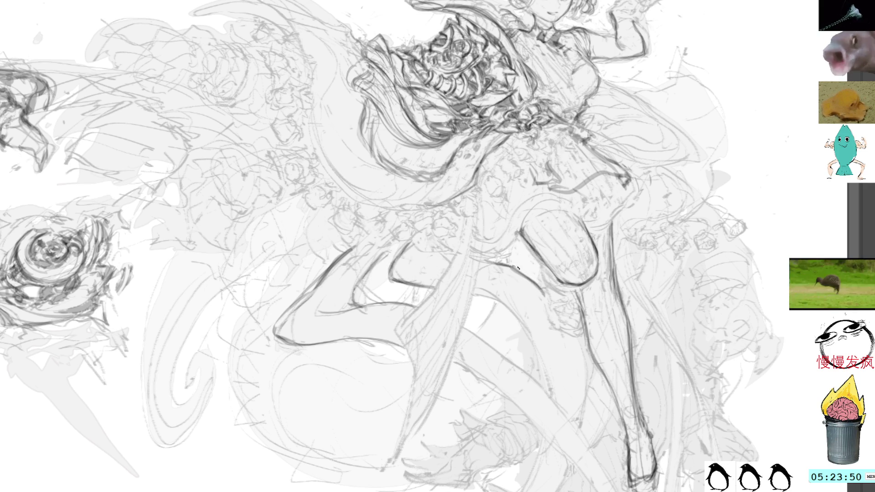
{"action": "mouse_move", "coordinate": [539, 259]}
{"action": "left_mouse_down"}
{"action": "mouse_move", "coordinate": [551, 284]}
{"action": "mouse_move", "coordinate": [562, 283]}
{"action": "mouse_move", "coordinate": [544, 287]}
{"action": "mouse_move", "coordinate": [549, 318]}
{"action": "mouse_move", "coordinate": [574, 335]}
{"action": "mouse_move", "coordinate": [587, 313]}
{"action": "mouse_move", "coordinate": [590, 329]}
{"action": "left_mouse_up"}
{"action": "left_click_drag", "start_coordinate": [574, 295], "coordinate": [583, 315]}
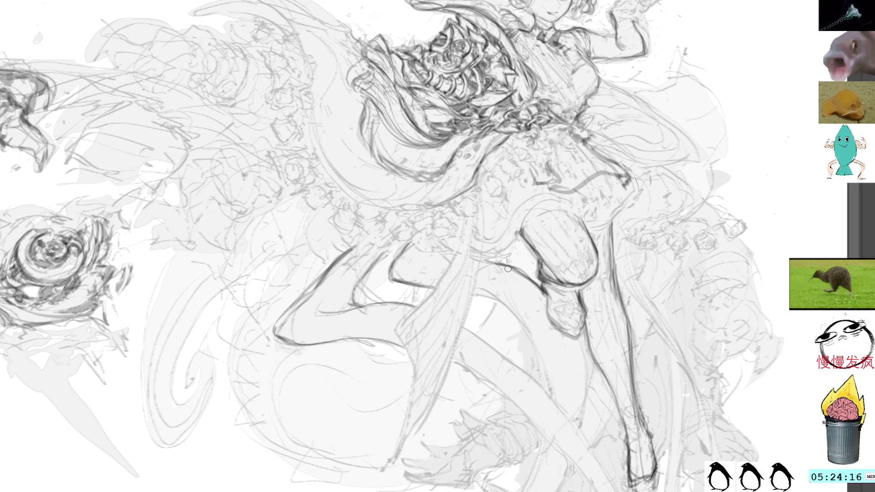
{"action": "left_click_drag", "start_coordinate": [518, 294], "coordinate": [478, 286]}
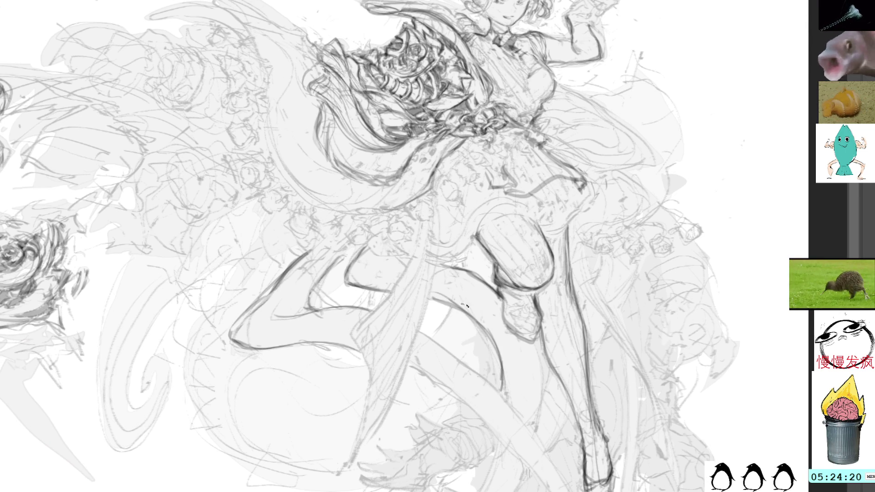
- Add short shading strokes to the dress and the cape's edge near the waist
{"action": "left_click_drag", "start_coordinate": [499, 314], "coordinate": [526, 330]}
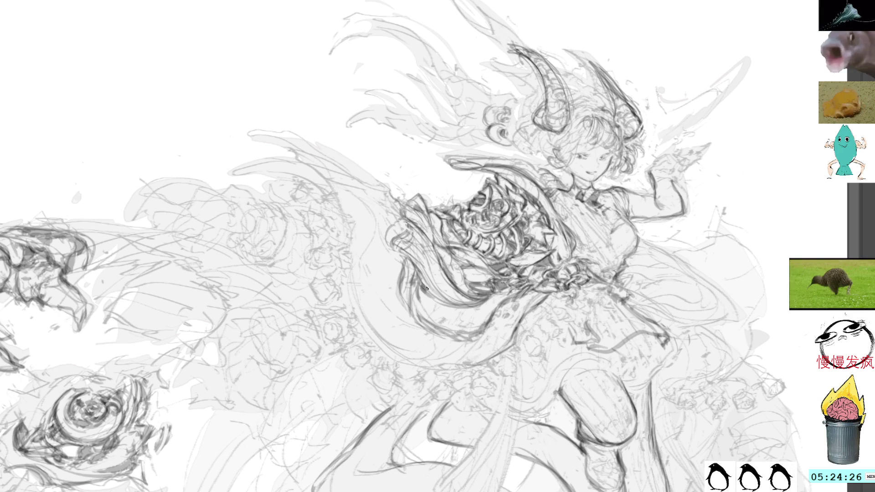
{"action": "left_click_drag", "start_coordinate": [426, 306], "coordinate": [446, 312]}
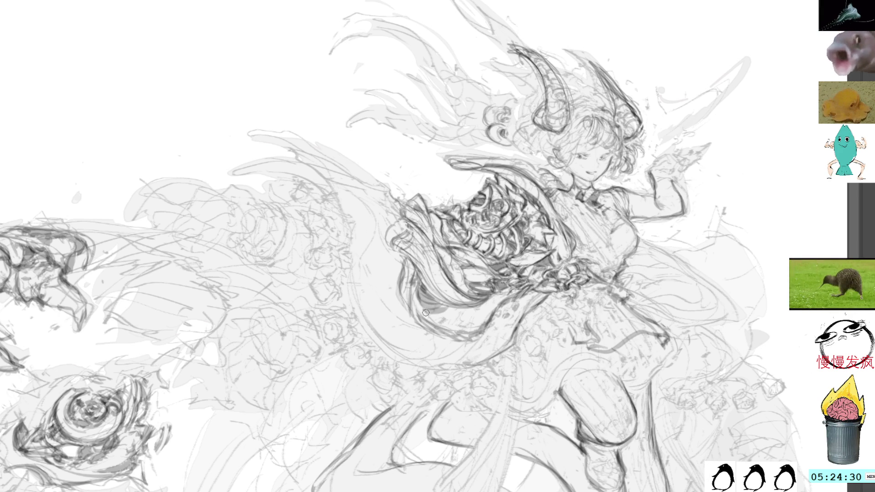
{"action": "left_click_drag", "start_coordinate": [423, 223], "coordinate": [445, 253]}
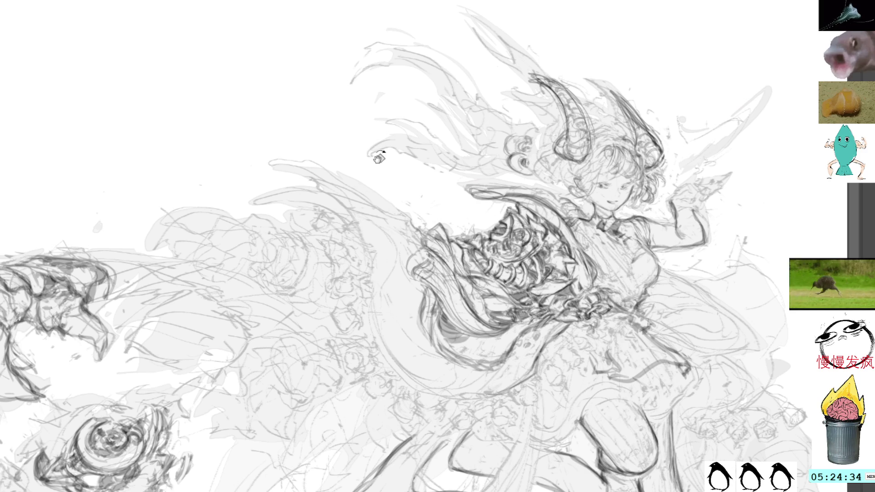
{"action": "left_click_drag", "start_coordinate": [705, 189], "coordinate": [693, 196]}
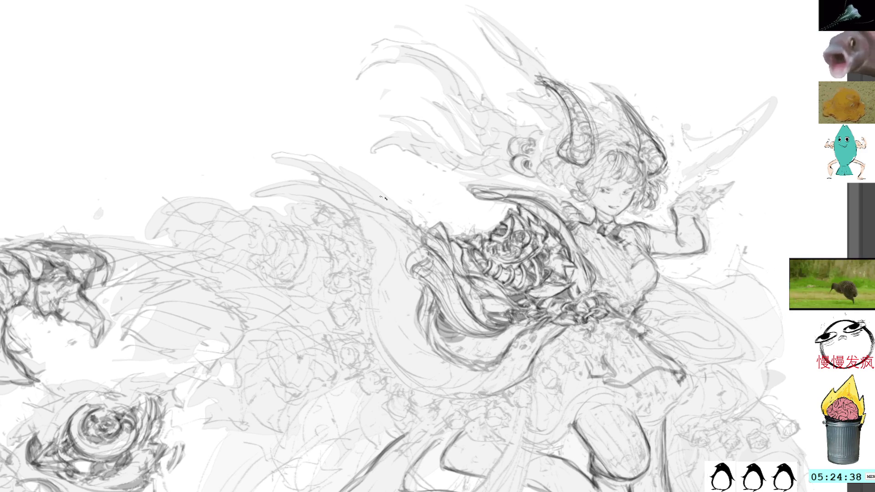
{"action": "left_click_drag", "start_coordinate": [272, 157], "coordinate": [270, 175]}
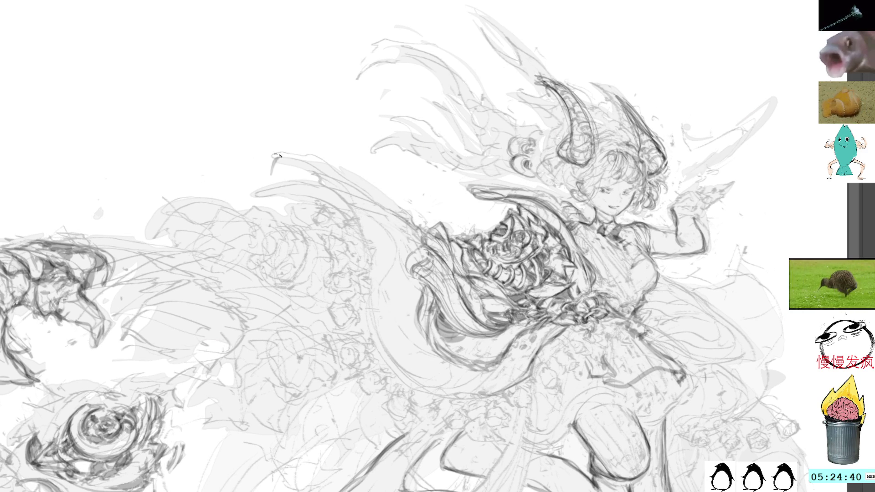
{"action": "left_click_drag", "start_coordinate": [390, 59], "coordinate": [430, 119]}
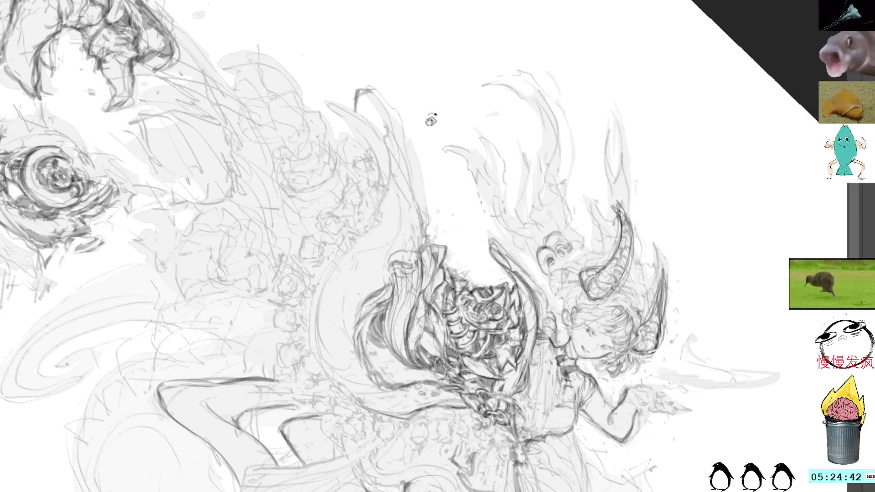
- Shade the flowing cape's tip with darker grey and dark marks along its edge
{"action": "mouse_move", "coordinate": [359, 105]}
{"action": "left_mouse_down"}
{"action": "mouse_move", "coordinate": [382, 132]}
{"action": "mouse_move", "coordinate": [370, 87]}
{"action": "mouse_move", "coordinate": [384, 137]}
{"action": "left_mouse_up"}
{"action": "mouse_move", "coordinate": [363, 108]}
{"action": "left_mouse_down"}
{"action": "mouse_move", "coordinate": [372, 137]}
{"action": "mouse_move", "coordinate": [378, 119]}
{"action": "left_mouse_up"}
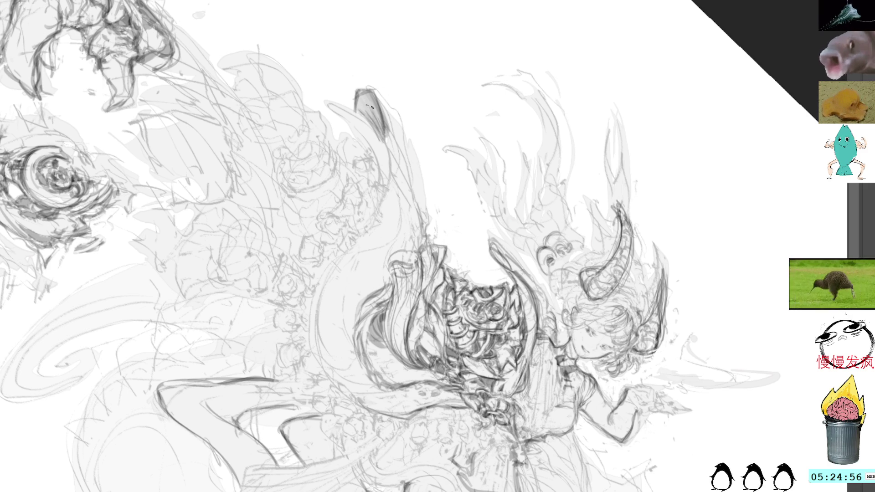
{"action": "mouse_move", "coordinate": [381, 93]}
{"action": "left_mouse_down"}
{"action": "mouse_move", "coordinate": [413, 173]}
{"action": "mouse_move", "coordinate": [401, 121]}
{"action": "mouse_move", "coordinate": [419, 208]}
{"action": "left_mouse_up"}
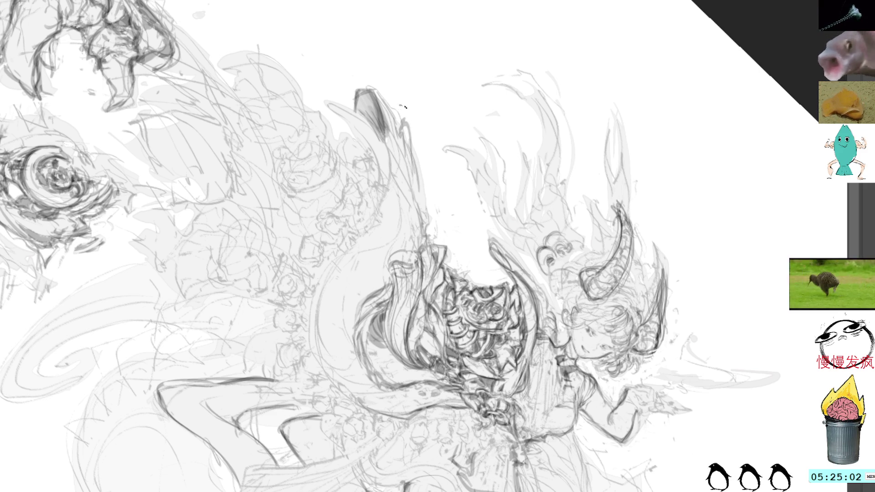
{"action": "left_click_drag", "start_coordinate": [400, 121], "coordinate": [430, 250]}
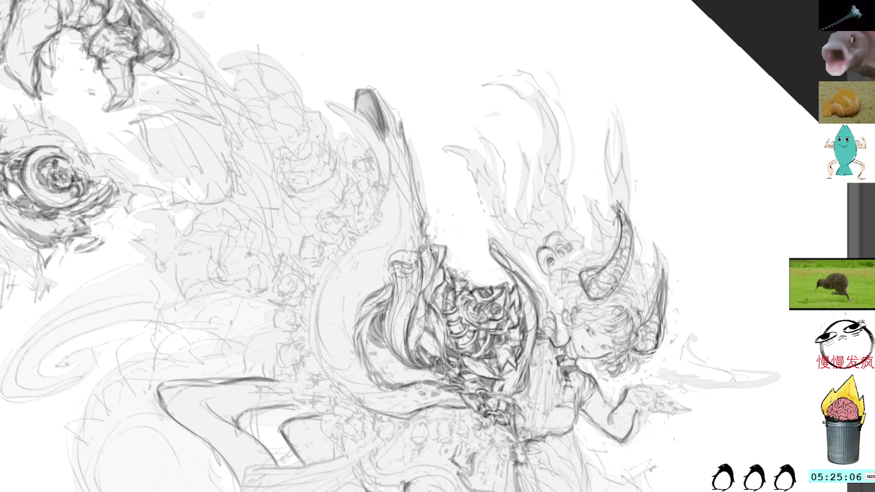
{"action": "key", "text": "5"}
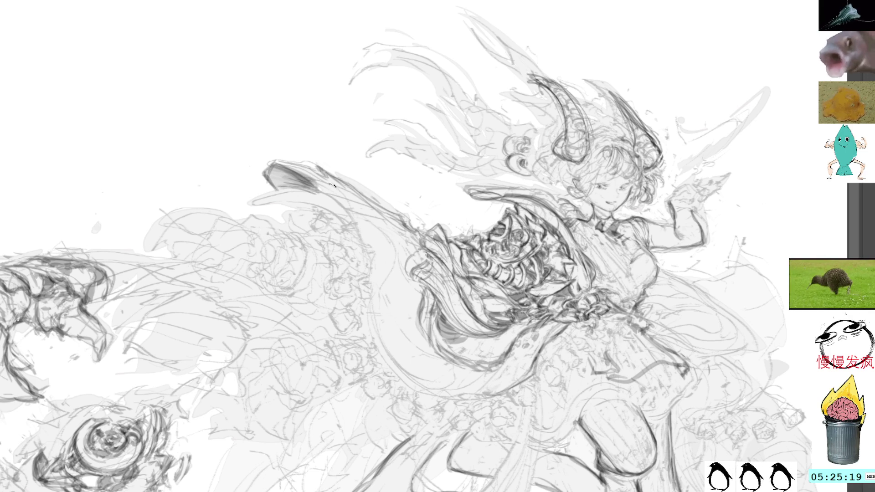
- Trace the robe's long sweeping edge with darker pencil lines, reinforcing its lower end
{"action": "mouse_move", "coordinate": [313, 163]}
{"action": "left_mouse_down"}
{"action": "mouse_move", "coordinate": [378, 197]}
{"action": "mouse_move", "coordinate": [337, 182]}
{"action": "left_mouse_up"}
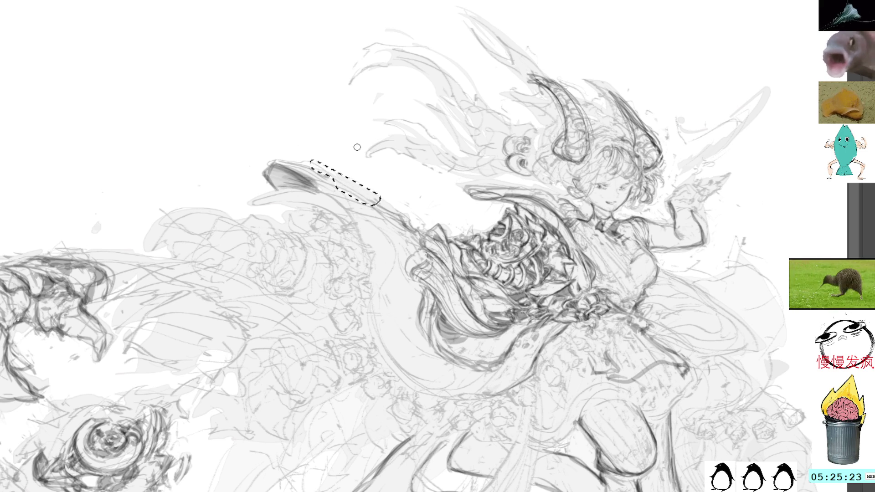
{"action": "key", "text": "ctrl+d"}
{"action": "left_click_drag", "start_coordinate": [307, 121], "coordinate": [393, 90]}
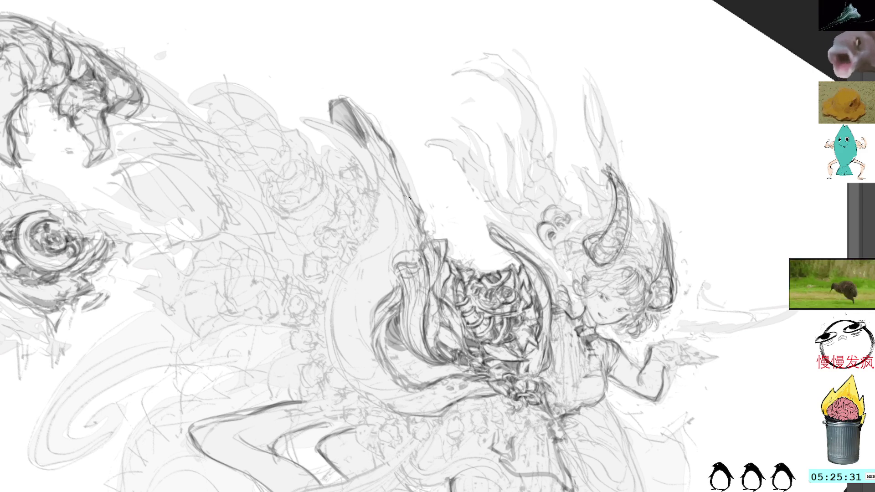
{"action": "mouse_move", "coordinate": [427, 69]}
{"action": "left_mouse_down"}
{"action": "mouse_move", "coordinate": [384, 71]}
{"action": "mouse_move", "coordinate": [401, 30]}
{"action": "left_mouse_up"}
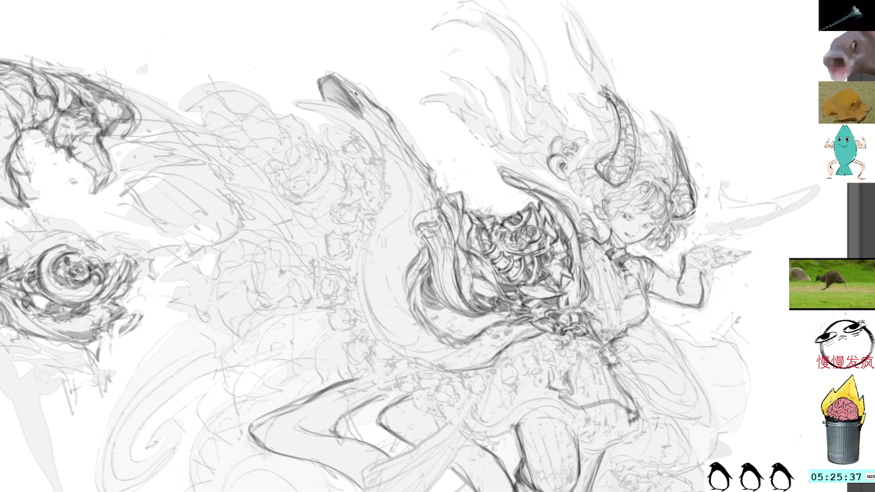
{"action": "left_click_drag", "start_coordinate": [364, 115], "coordinate": [371, 208]}
{"action": "left_click_drag", "start_coordinate": [382, 142], "coordinate": [371, 232]}
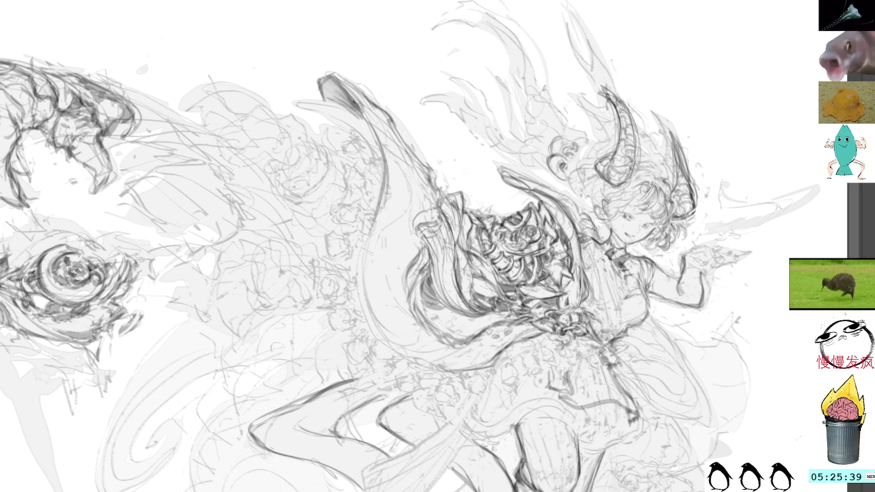
{"action": "left_click_drag", "start_coordinate": [360, 103], "coordinate": [387, 340]}
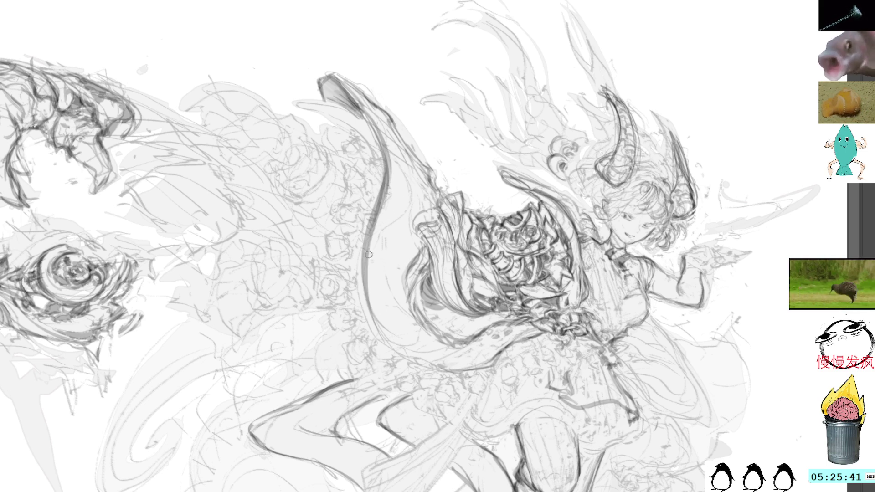
{"action": "mouse_move", "coordinate": [378, 232]}
{"action": "left_mouse_down"}
{"action": "mouse_move", "coordinate": [362, 327]}
{"action": "mouse_move", "coordinate": [389, 356]}
{"action": "left_mouse_up"}
{"action": "left_click_drag", "start_coordinate": [364, 273], "coordinate": [386, 346]}
{"action": "mouse_move", "coordinate": [578, 256]}
{"action": "left_mouse_down"}
{"action": "mouse_move", "coordinate": [556, 237]}
{"action": "mouse_move", "coordinate": [531, 247]}
{"action": "mouse_move", "coordinate": [509, 305]}
{"action": "left_mouse_up"}
{"action": "mouse_move", "coordinate": [531, 255]}
{"action": "left_mouse_down"}
{"action": "mouse_move", "coordinate": [509, 307]}
{"action": "mouse_move", "coordinate": [547, 228]}
{"action": "mouse_move", "coordinate": [556, 235]}
{"action": "left_mouse_up"}
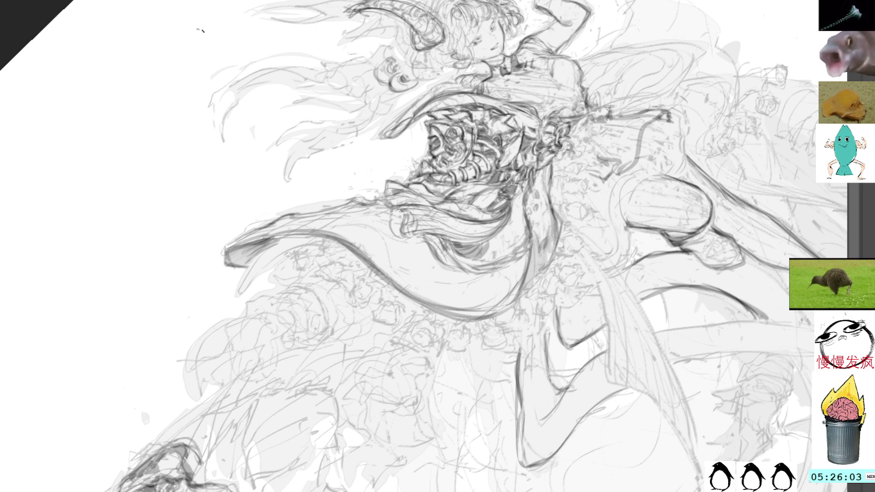
{"action": "mouse_move", "coordinate": [286, 431]}
{"action": "left_mouse_down"}
{"action": "mouse_move", "coordinate": [297, 391]}
{"action": "mouse_move", "coordinate": [480, 269]}
{"action": "left_mouse_up"}
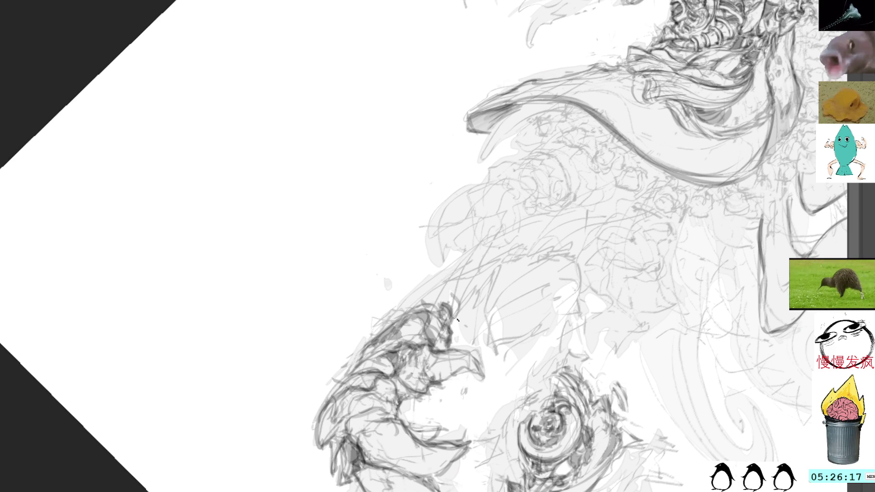
{"action": "mouse_move", "coordinate": [593, 165]}
{"action": "left_mouse_down"}
{"action": "mouse_move", "coordinate": [565, 28]}
{"action": "mouse_move", "coordinate": [614, 262]}
{"action": "left_mouse_up"}
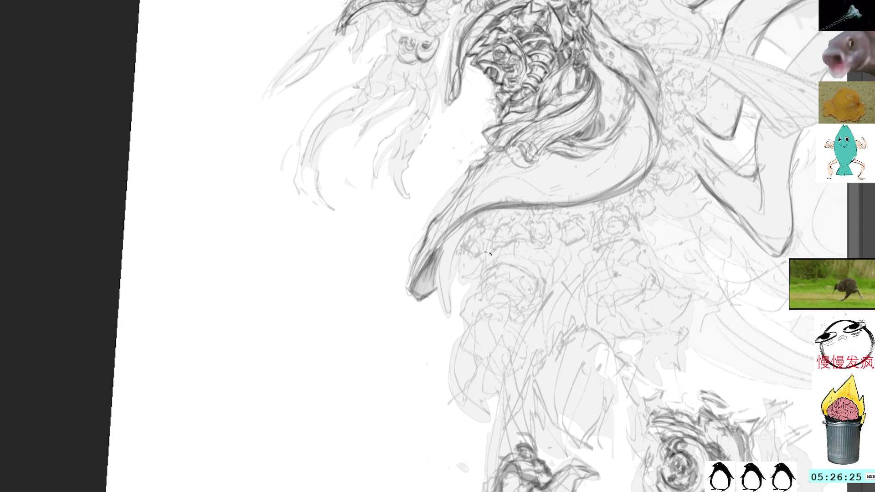
- Sketch the cuff ornament's outline and darken its hooked edge and right rim
{"action": "mouse_move", "coordinate": [486, 240]}
{"action": "left_mouse_down"}
{"action": "mouse_move", "coordinate": [484, 269]}
{"action": "mouse_move", "coordinate": [474, 283]}
{"action": "mouse_move", "coordinate": [465, 277]}
{"action": "mouse_move", "coordinate": [476, 288]}
{"action": "mouse_move", "coordinate": [484, 269]}
{"action": "mouse_move", "coordinate": [476, 284]}
{"action": "mouse_move", "coordinate": [476, 271]}
{"action": "mouse_move", "coordinate": [521, 274]}
{"action": "mouse_move", "coordinate": [547, 290]}
{"action": "left_mouse_up"}
{"action": "left_click_drag", "start_coordinate": [529, 258], "coordinate": [545, 287]}
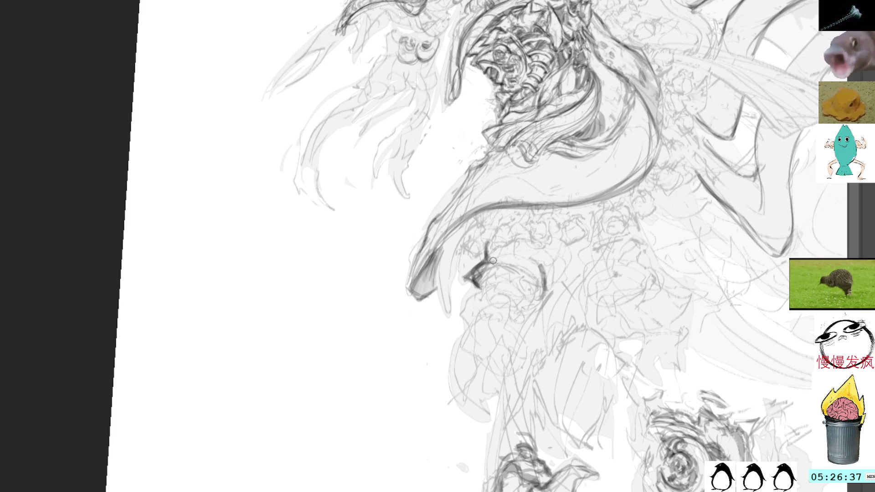
{"action": "mouse_move", "coordinate": [475, 274]}
{"action": "left_mouse_down"}
{"action": "mouse_move", "coordinate": [485, 295]}
{"action": "mouse_move", "coordinate": [490, 271]}
{"action": "mouse_move", "coordinate": [481, 282]}
{"action": "mouse_move", "coordinate": [499, 279]}
{"action": "mouse_move", "coordinate": [502, 268]}
{"action": "mouse_move", "coordinate": [516, 272]}
{"action": "mouse_move", "coordinate": [517, 326]}
{"action": "mouse_move", "coordinate": [528, 305]}
{"action": "left_mouse_up"}
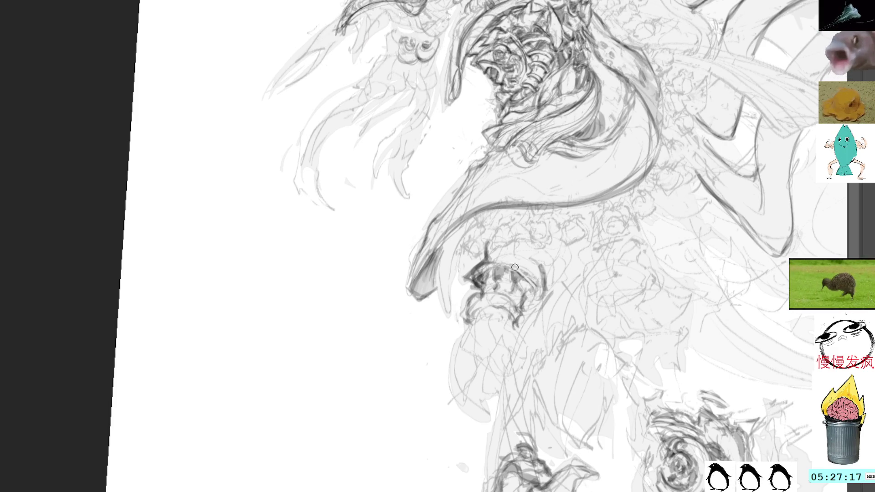
{"action": "left_click_drag", "start_coordinate": [515, 269], "coordinate": [531, 289]}
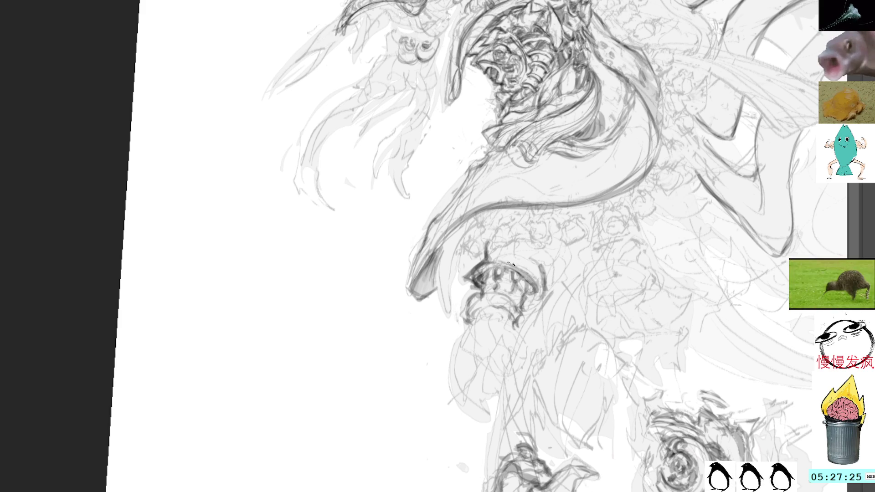
{"action": "mouse_move", "coordinate": [540, 296]}
{"action": "left_mouse_down"}
{"action": "mouse_move", "coordinate": [531, 302]}
{"action": "mouse_move", "coordinate": [538, 293]}
{"action": "left_mouse_up"}
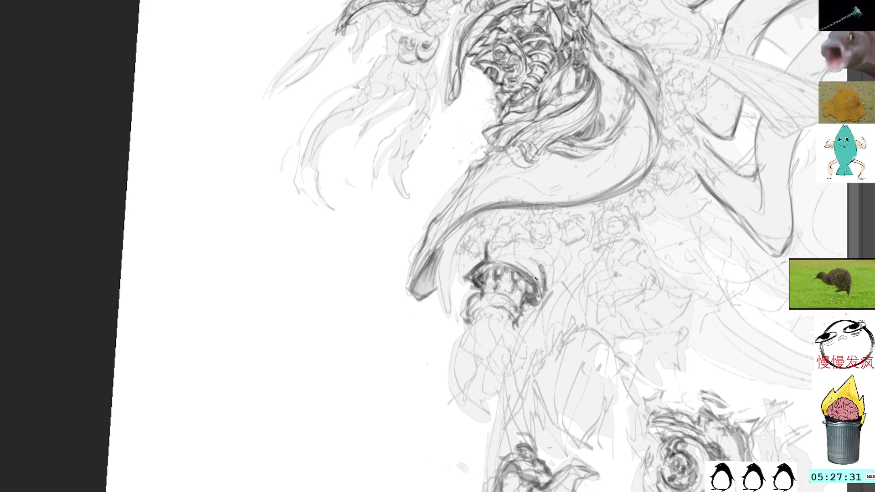
- Darken the ornament's top arc and add strokes above and to its right
{"action": "mouse_move", "coordinate": [504, 255]}
{"action": "left_mouse_down"}
{"action": "mouse_move", "coordinate": [480, 262]}
{"action": "mouse_move", "coordinate": [541, 273]}
{"action": "left_mouse_up"}
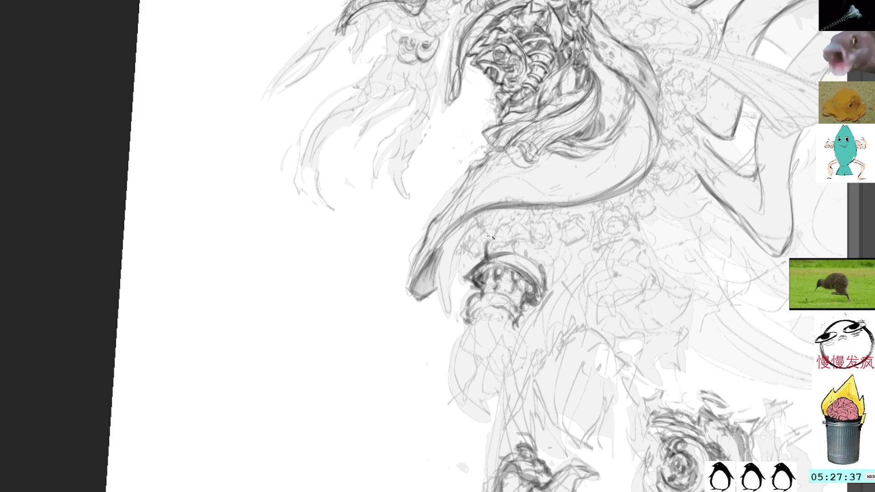
{"action": "left_click_drag", "start_coordinate": [469, 234], "coordinate": [491, 246]}
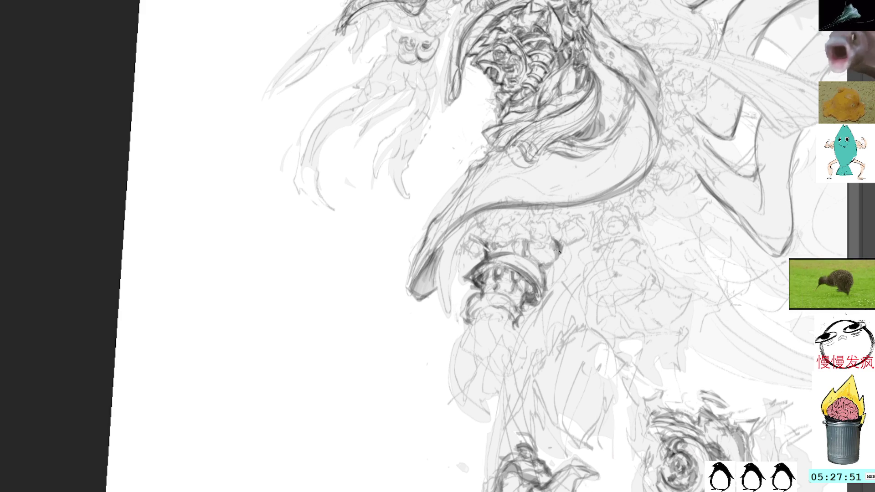
{"action": "mouse_move", "coordinate": [565, 241]}
{"action": "left_mouse_down"}
{"action": "mouse_move", "coordinate": [570, 261]}
{"action": "mouse_move", "coordinate": [551, 288]}
{"action": "mouse_move", "coordinate": [562, 266]}
{"action": "left_mouse_up"}
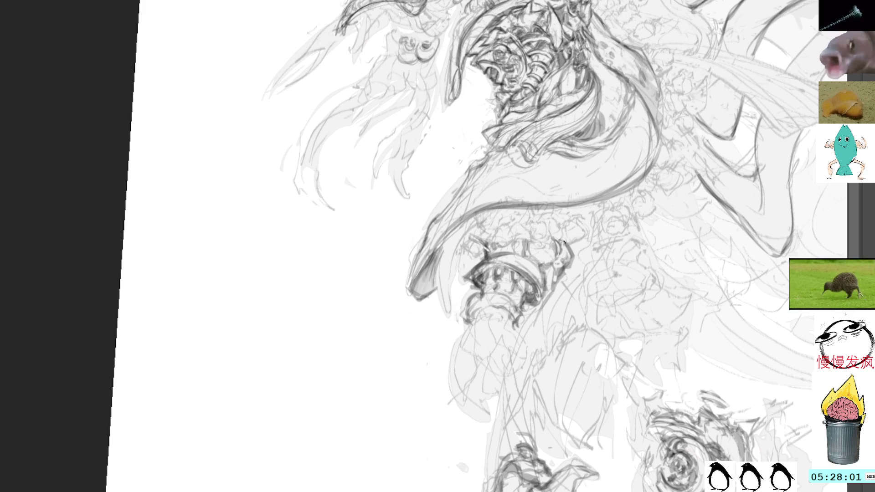
{"action": "left_click_drag", "start_coordinate": [565, 243], "coordinate": [543, 141]}
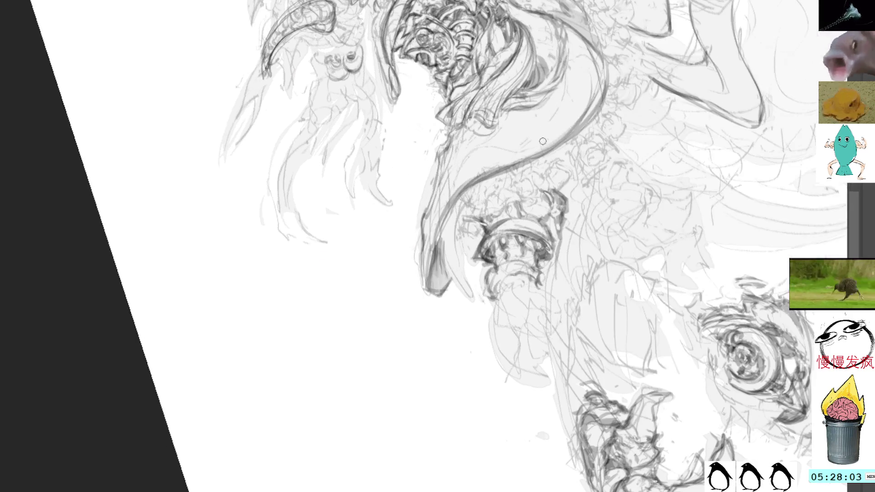
- Add fine dark detail strokes inside the cuff ornament's rim
{"action": "mouse_move", "coordinate": [610, 63]}
{"action": "left_mouse_down"}
{"action": "mouse_move", "coordinate": [643, 102]}
{"action": "mouse_move", "coordinate": [599, 282]}
{"action": "mouse_move", "coordinate": [538, 246]}
{"action": "left_mouse_up"}
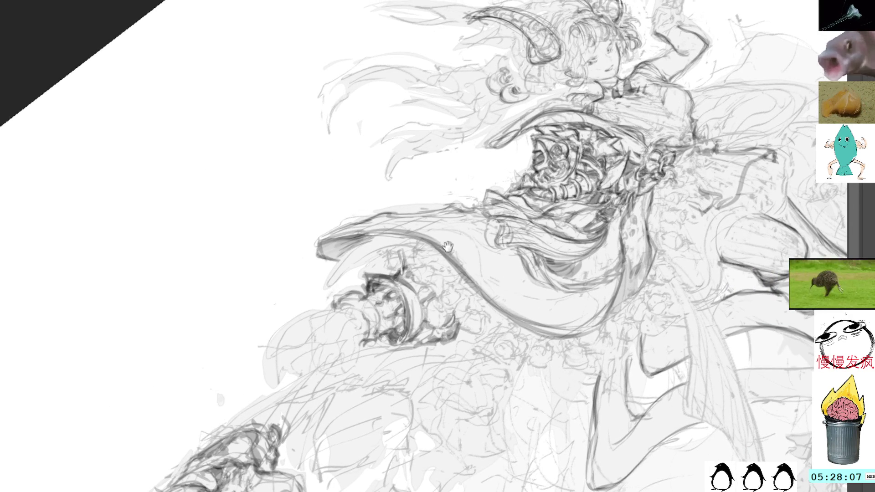
{"action": "left_click_drag", "start_coordinate": [448, 247], "coordinate": [397, 251]}
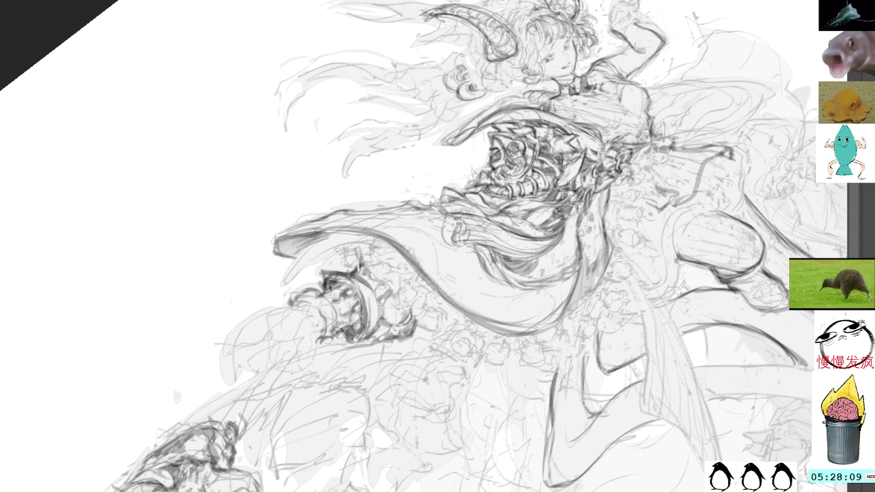
{"action": "mouse_move", "coordinate": [339, 307]}
{"action": "left_mouse_down"}
{"action": "mouse_move", "coordinate": [345, 301]}
{"action": "mouse_move", "coordinate": [332, 294]}
{"action": "mouse_move", "coordinate": [340, 290]}
{"action": "mouse_move", "coordinate": [351, 310]}
{"action": "mouse_move", "coordinate": [351, 294]}
{"action": "mouse_move", "coordinate": [354, 321]}
{"action": "mouse_move", "coordinate": [342, 324]}
{"action": "mouse_move", "coordinate": [336, 294]}
{"action": "mouse_move", "coordinate": [344, 321]}
{"action": "mouse_move", "coordinate": [332, 300]}
{"action": "mouse_move", "coordinate": [330, 319]}
{"action": "mouse_move", "coordinate": [326, 304]}
{"action": "mouse_move", "coordinate": [309, 304]}
{"action": "left_mouse_up"}
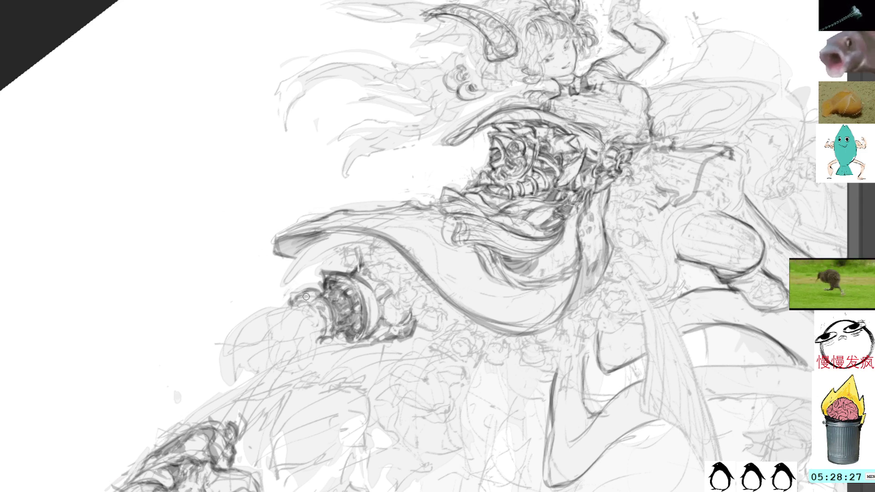
{"action": "mouse_move", "coordinate": [309, 290]}
{"action": "left_mouse_down"}
{"action": "mouse_move", "coordinate": [304, 304]}
{"action": "mouse_move", "coordinate": [324, 310]}
{"action": "mouse_move", "coordinate": [313, 288]}
{"action": "mouse_move", "coordinate": [314, 295]}
{"action": "left_mouse_up"}
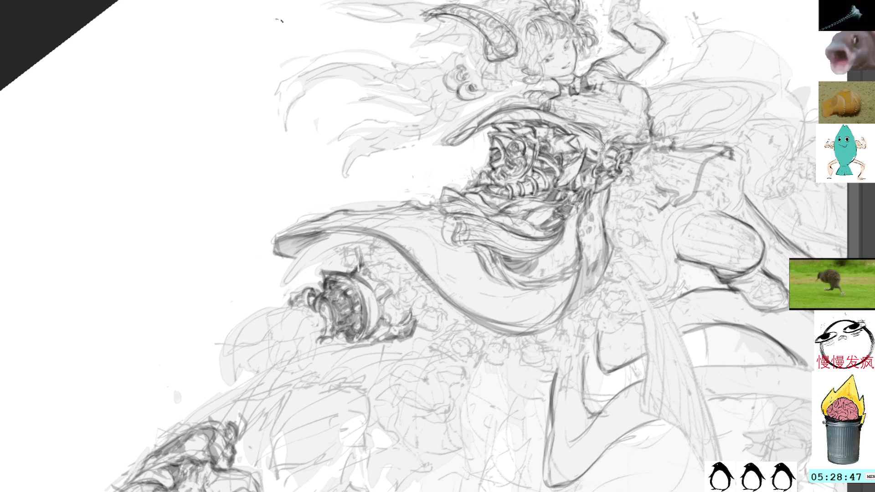
- Darken the cuff ornament's left edge, then reset the canvas upright to show the whole figure
{"action": "left_click_drag", "start_coordinate": [414, 293], "coordinate": [495, 212]}
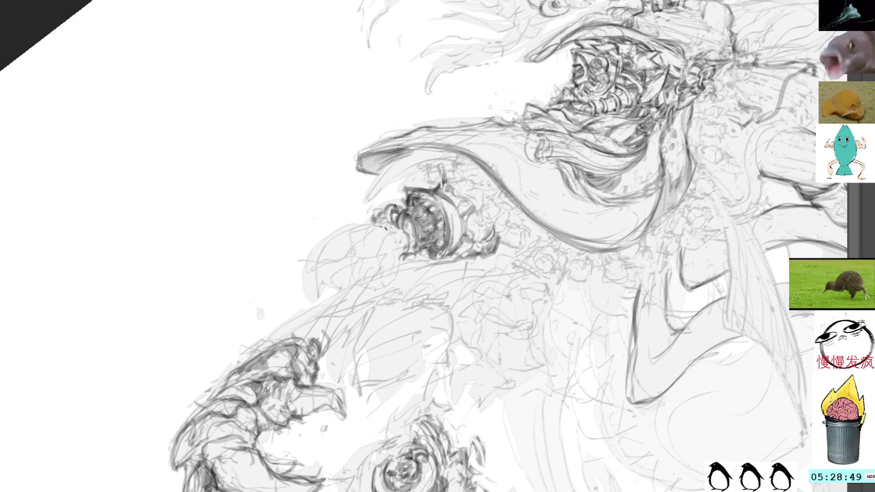
{"action": "mouse_move", "coordinate": [378, 234]}
{"action": "left_mouse_down"}
{"action": "mouse_move", "coordinate": [399, 243]}
{"action": "mouse_move", "coordinate": [374, 236]}
{"action": "mouse_move", "coordinate": [382, 234]}
{"action": "mouse_move", "coordinate": [381, 248]}
{"action": "mouse_move", "coordinate": [323, 256]}
{"action": "mouse_move", "coordinate": [347, 235]}
{"action": "mouse_move", "coordinate": [333, 253]}
{"action": "left_mouse_up"}
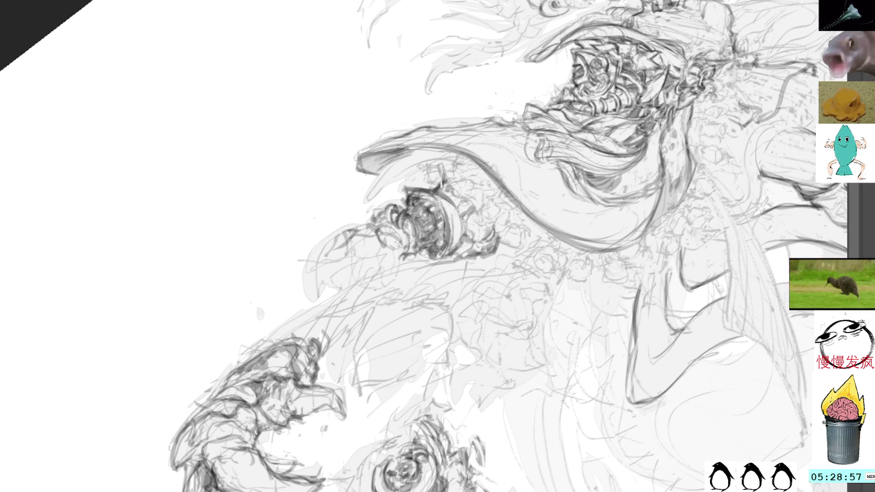
{"action": "key", "text": "5"}
{"action": "left_click_drag", "start_coordinate": [661, 137], "coordinate": [689, 161]}
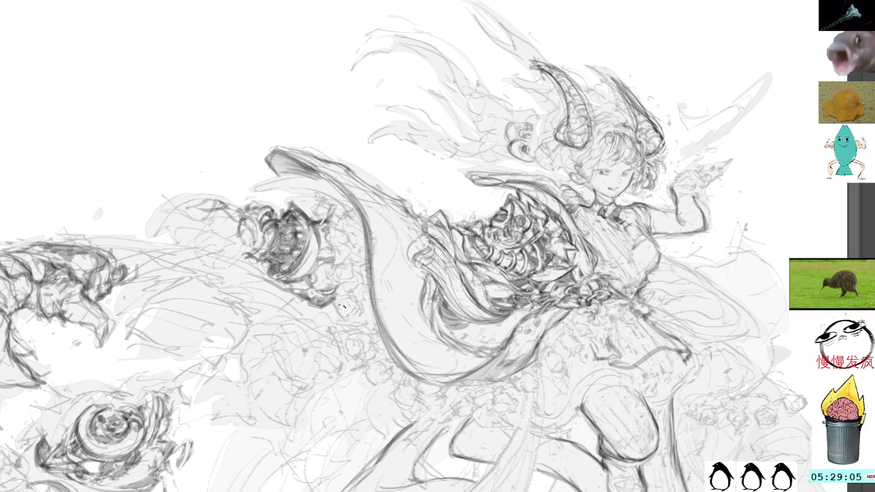
- Sketch a trial looping squiggle beside the cuff ornament, then undo it
{"action": "mouse_move", "coordinate": [248, 243]}
{"action": "left_mouse_down"}
{"action": "mouse_move", "coordinate": [237, 235]}
{"action": "mouse_move", "coordinate": [249, 224]}
{"action": "mouse_move", "coordinate": [215, 228]}
{"action": "mouse_move", "coordinate": [224, 255]}
{"action": "mouse_move", "coordinate": [235, 207]}
{"action": "mouse_move", "coordinate": [187, 197]}
{"action": "mouse_move", "coordinate": [145, 172]}
{"action": "mouse_move", "coordinate": [105, 181]}
{"action": "mouse_move", "coordinate": [146, 200]}
{"action": "left_mouse_up"}
{"action": "mouse_move", "coordinate": [118, 170]}
{"action": "left_mouse_down"}
{"action": "mouse_move", "coordinate": [125, 165]}
{"action": "mouse_move", "coordinate": [137, 180]}
{"action": "left_mouse_up"}
{"action": "key", "text": "ctrl+z"}
{"action": "key", "text": "ctrl+z"}
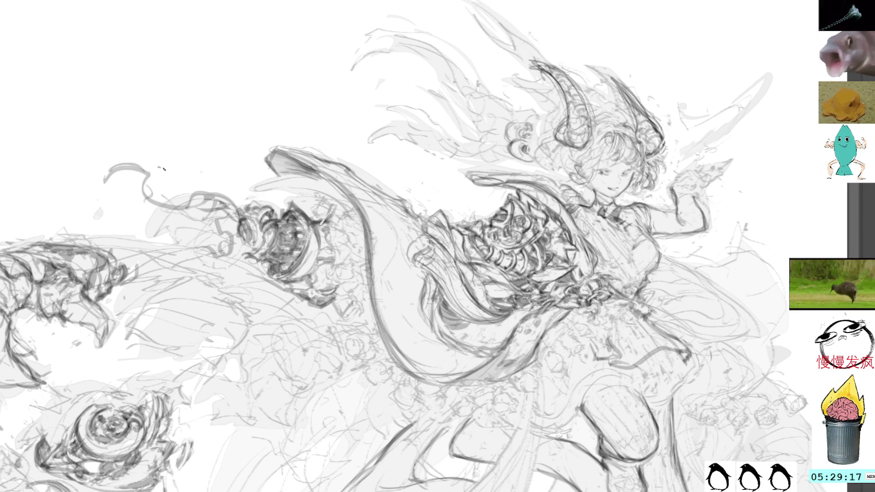
- Erase the leftover squiggle stroke and sign the drawing in the upper-left blank area
{"action": "mouse_move", "coordinate": [131, 154]}
{"action": "left_mouse_down"}
{"action": "mouse_move", "coordinate": [162, 207]}
{"action": "mouse_move", "coordinate": [176, 162]}
{"action": "left_mouse_up"}
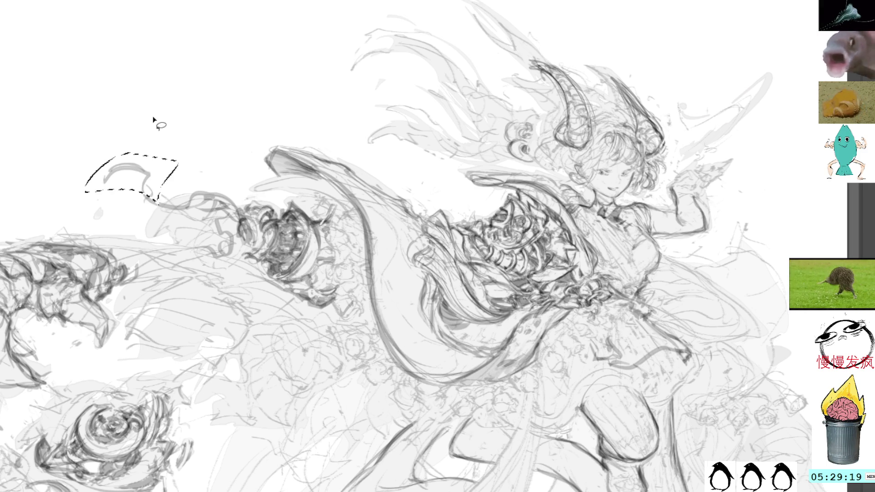
{"action": "key", "text": "Delete"}
{"action": "key", "text": "ctrl+d"}
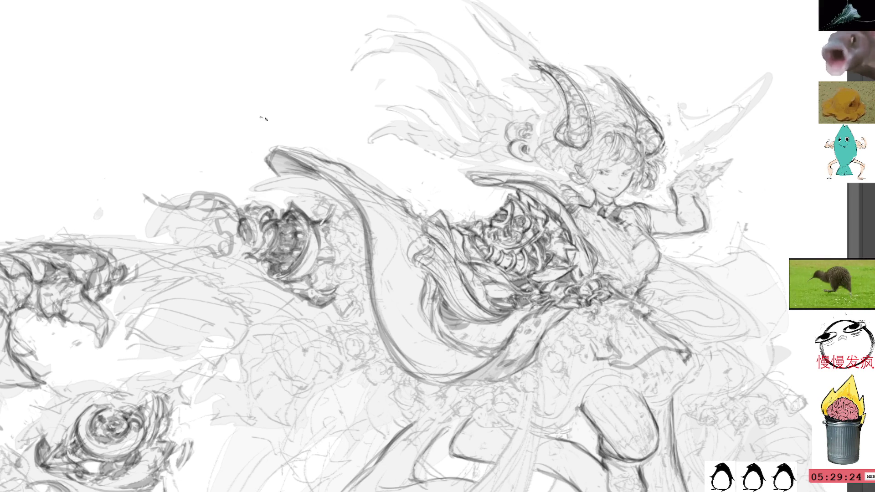
{"action": "mouse_move", "coordinate": [257, 90]}
{"action": "left_mouse_down"}
{"action": "mouse_move", "coordinate": [282, 87]}
{"action": "mouse_move", "coordinate": [301, 72]}
{"action": "mouse_move", "coordinate": [287, 87]}
{"action": "left_mouse_up"}
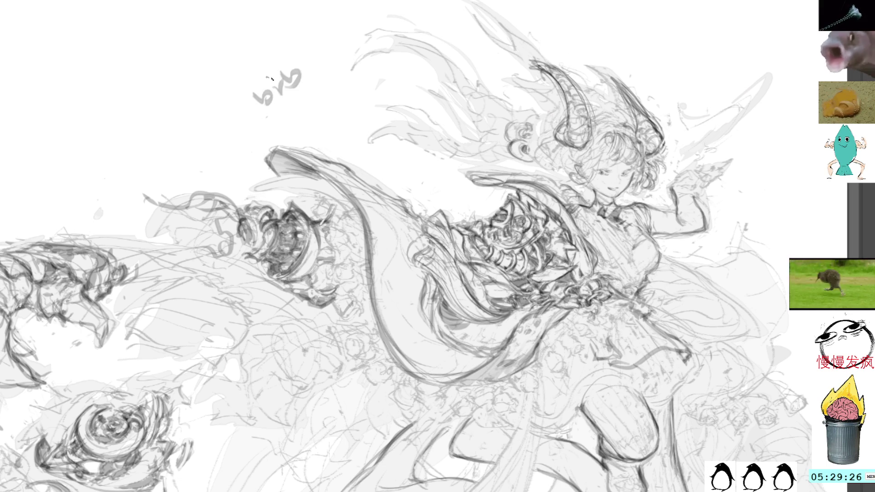
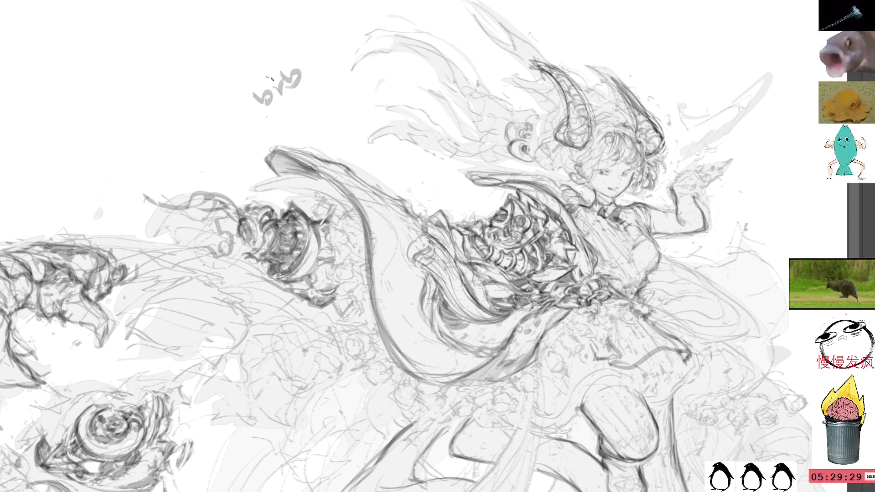
- Erase the 'brb' scribble above the sketch and go back to the brush
{"action": "mouse_move", "coordinate": [313, 44]}
{"action": "left_mouse_down"}
{"action": "mouse_move", "coordinate": [244, 101]}
{"action": "mouse_move", "coordinate": [310, 41]}
{"action": "left_mouse_up"}
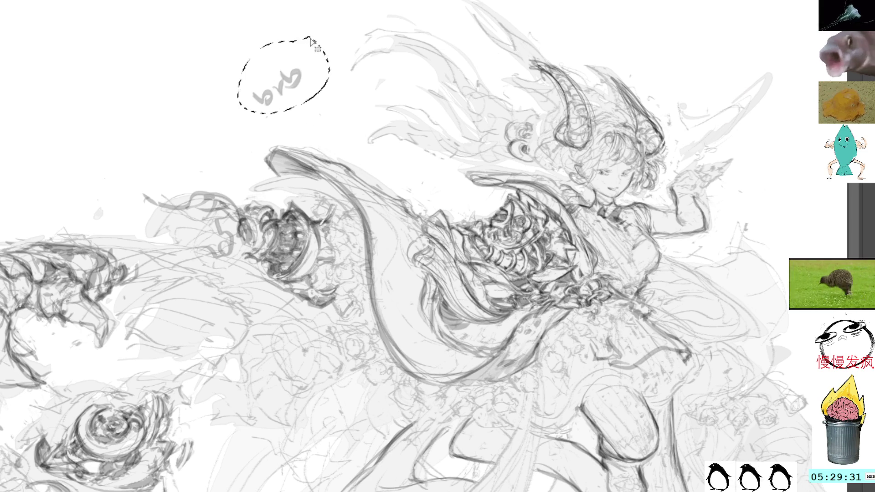
{"action": "key", "text": "Delete"}
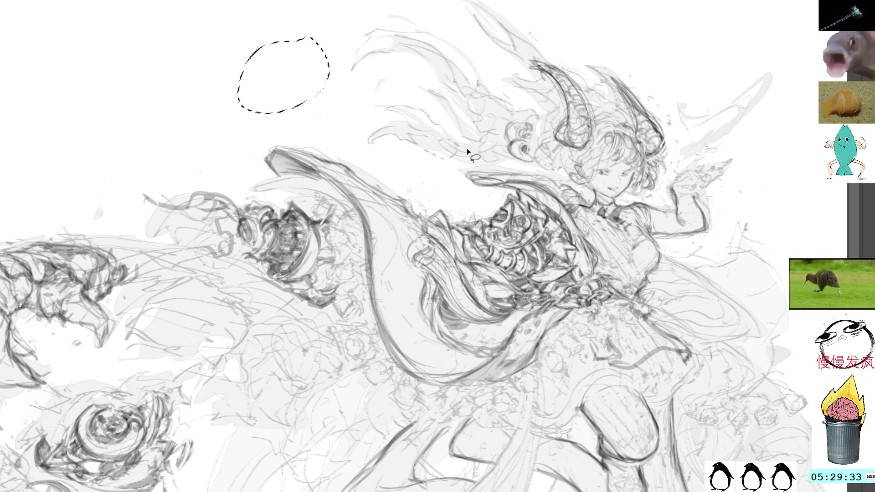
{"action": "key", "text": "ctrl+d"}
{"action": "key", "text": "b"}
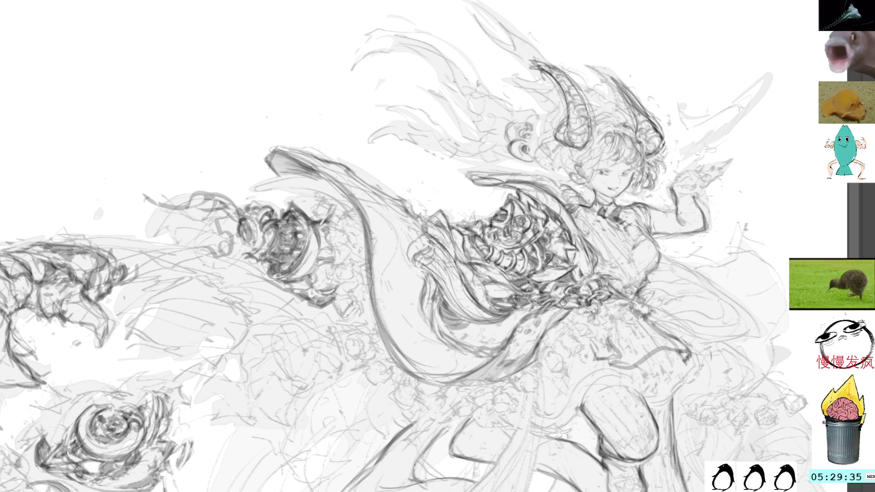
- Sketch a curling stroke in the loose area left of the gear
{"action": "left_click_drag", "start_coordinate": [601, 338], "coordinate": [617, 307]}
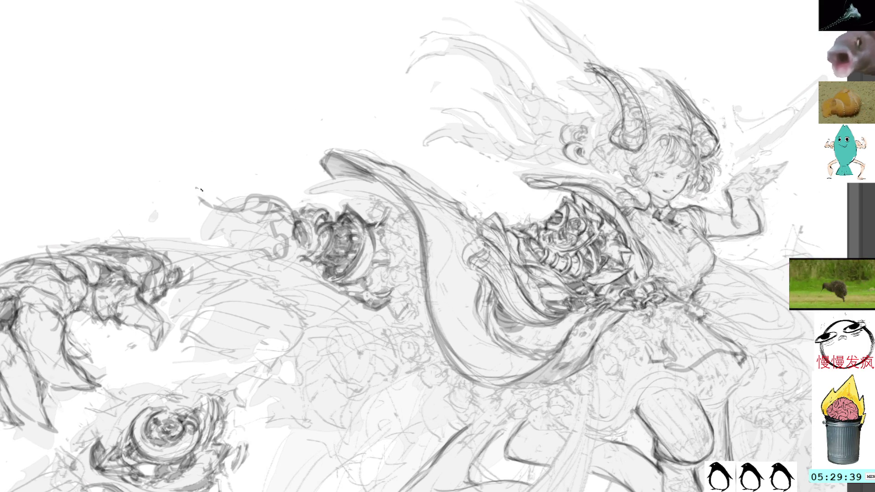
{"action": "mouse_move", "coordinate": [238, 208]}
{"action": "left_mouse_down"}
{"action": "mouse_move", "coordinate": [235, 201]}
{"action": "mouse_move", "coordinate": [251, 211]}
{"action": "left_mouse_up"}
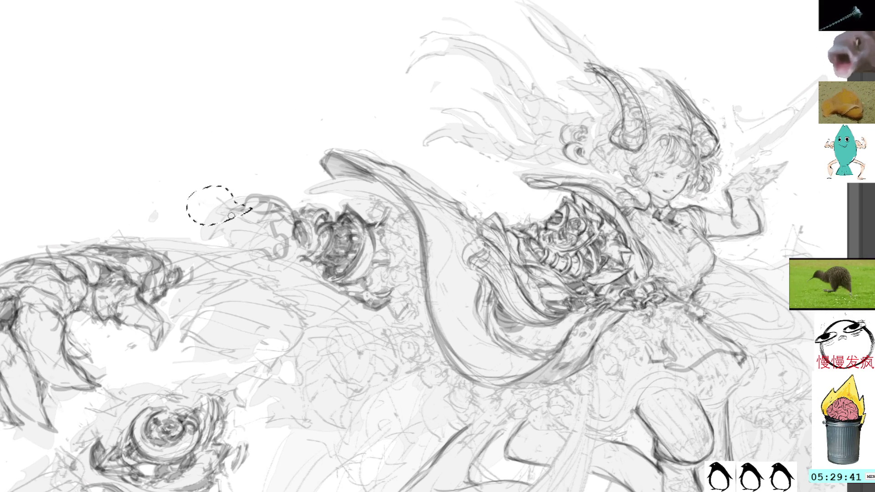
{"action": "key", "text": "ctrl+d"}
{"action": "mouse_move", "coordinate": [224, 194]}
{"action": "left_mouse_down"}
{"action": "mouse_move", "coordinate": [241, 208]}
{"action": "mouse_move", "coordinate": [206, 225]}
{"action": "mouse_move", "coordinate": [226, 220]}
{"action": "mouse_move", "coordinate": [263, 260]}
{"action": "left_mouse_up"}
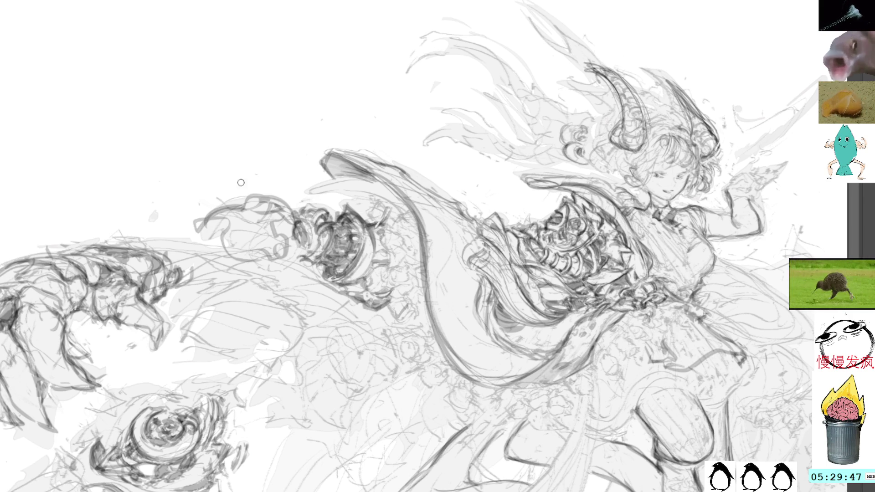
{"action": "mouse_move", "coordinate": [288, 253]}
{"action": "left_mouse_down"}
{"action": "mouse_move", "coordinate": [208, 264]}
{"action": "mouse_move", "coordinate": [285, 273]}
{"action": "left_mouse_up"}
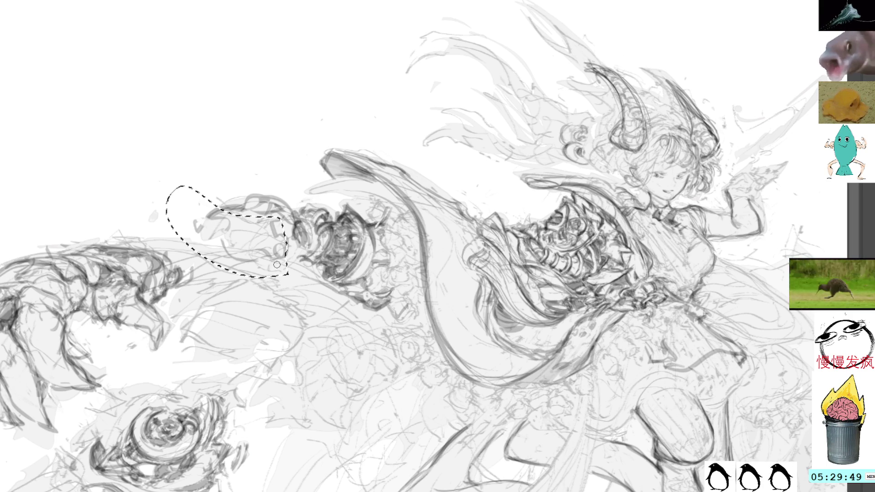
{"action": "key", "text": "ctrl+d"}
- Ink darker lines over the claw sketch, extending its outline and hatching shading along the arm
{"action": "key", "text": "b"}
{"action": "mouse_move", "coordinate": [155, 243]}
{"action": "left_mouse_down"}
{"action": "mouse_move", "coordinate": [127, 244]}
{"action": "mouse_move", "coordinate": [148, 245]}
{"action": "mouse_move", "coordinate": [129, 260]}
{"action": "mouse_move", "coordinate": [158, 264]}
{"action": "left_mouse_up"}
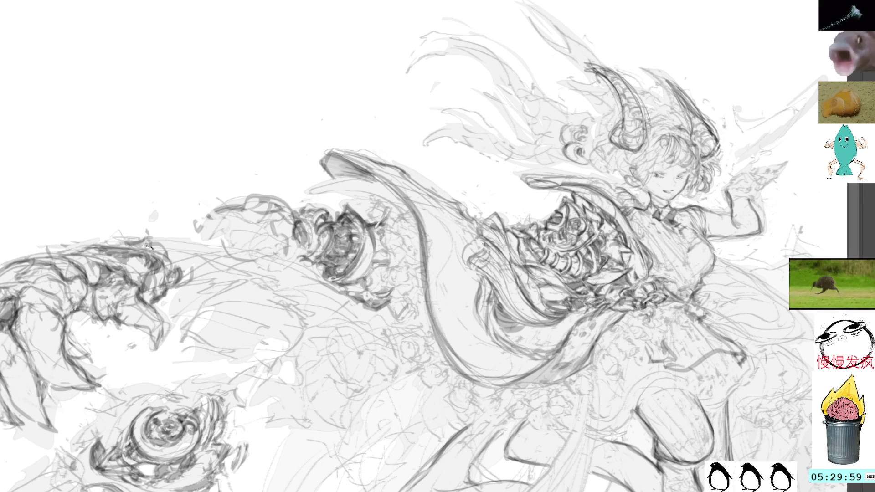
{"action": "mouse_move", "coordinate": [155, 238]}
{"action": "left_mouse_down"}
{"action": "mouse_move", "coordinate": [179, 266]}
{"action": "mouse_move", "coordinate": [151, 221]}
{"action": "mouse_move", "coordinate": [166, 226]}
{"action": "mouse_move", "coordinate": [144, 239]}
{"action": "mouse_move", "coordinate": [150, 224]}
{"action": "left_mouse_up"}
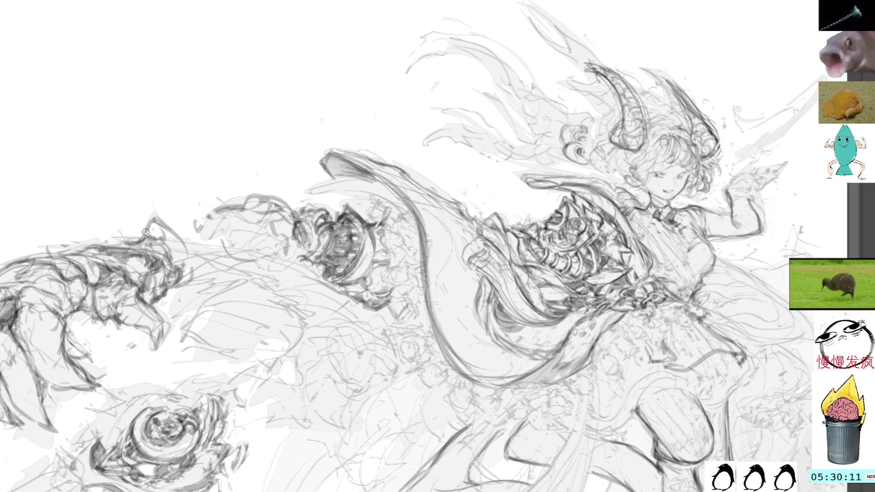
{"action": "mouse_move", "coordinate": [160, 217]}
{"action": "left_mouse_down"}
{"action": "mouse_move", "coordinate": [196, 273]}
{"action": "mouse_move", "coordinate": [191, 286]}
{"action": "mouse_move", "coordinate": [168, 288]}
{"action": "mouse_move", "coordinate": [195, 287]}
{"action": "left_mouse_up"}
{"action": "mouse_move", "coordinate": [175, 253]}
{"action": "left_mouse_down"}
{"action": "mouse_move", "coordinate": [166, 266]}
{"action": "mouse_move", "coordinate": [178, 270]}
{"action": "left_mouse_up"}
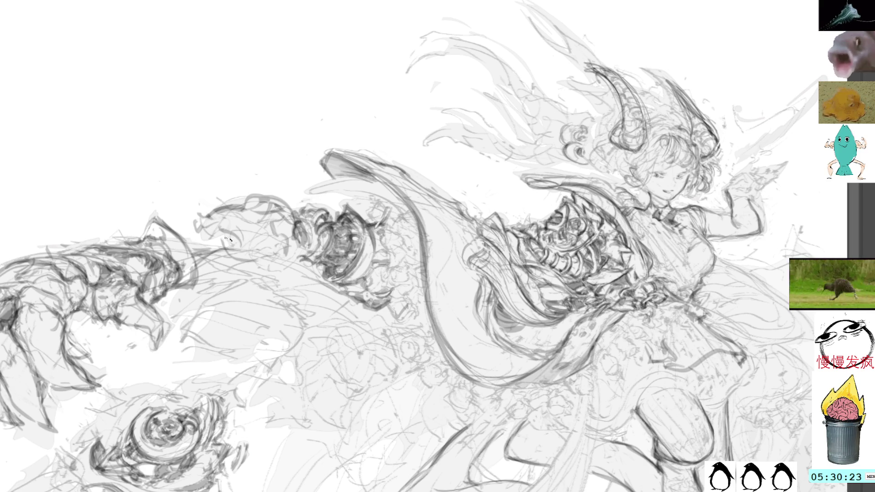
{"action": "mouse_move", "coordinate": [255, 251]}
{"action": "left_mouse_down"}
{"action": "mouse_move", "coordinate": [294, 242]}
{"action": "mouse_move", "coordinate": [235, 266]}
{"action": "mouse_move", "coordinate": [299, 244]}
{"action": "mouse_move", "coordinate": [279, 267]}
{"action": "mouse_move", "coordinate": [236, 270]}
{"action": "mouse_move", "coordinate": [242, 256]}
{"action": "mouse_move", "coordinate": [269, 258]}
{"action": "mouse_move", "coordinate": [225, 274]}
{"action": "mouse_move", "coordinate": [268, 259]}
{"action": "mouse_move", "coordinate": [315, 263]}
{"action": "left_mouse_up"}
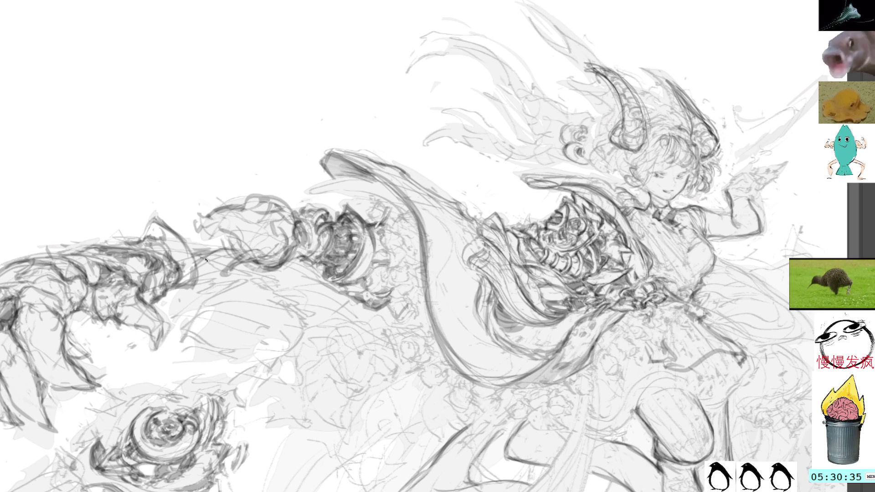
{"action": "mouse_move", "coordinate": [206, 253]}
{"action": "left_mouse_down"}
{"action": "mouse_move", "coordinate": [214, 269]}
{"action": "mouse_move", "coordinate": [200, 262]}
{"action": "mouse_move", "coordinate": [203, 274]}
{"action": "mouse_move", "coordinate": [230, 265]}
{"action": "mouse_move", "coordinate": [222, 268]}
{"action": "mouse_move", "coordinate": [194, 246]}
{"action": "mouse_move", "coordinate": [212, 246]}
{"action": "mouse_move", "coordinate": [201, 262]}
{"action": "mouse_move", "coordinate": [228, 246]}
{"action": "left_mouse_up"}
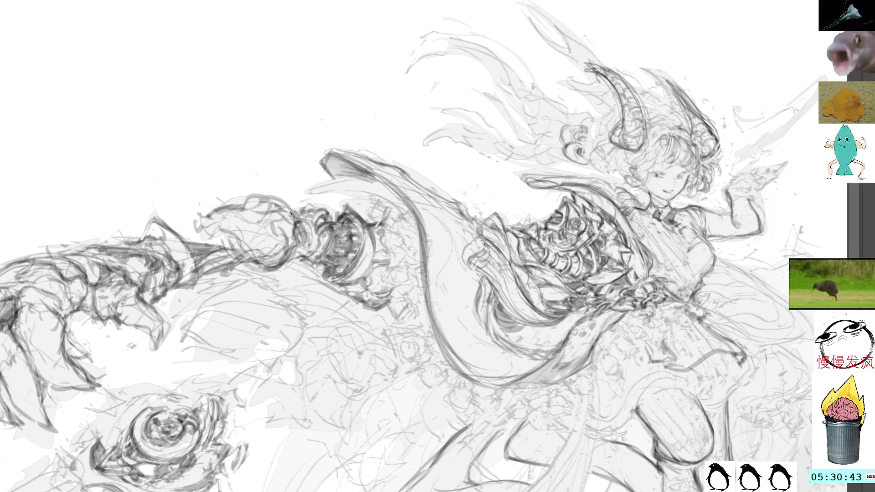
{"action": "mouse_move", "coordinate": [322, 284]}
{"action": "left_mouse_down"}
{"action": "mouse_move", "coordinate": [297, 252]}
{"action": "mouse_move", "coordinate": [361, 303]}
{"action": "left_mouse_up"}
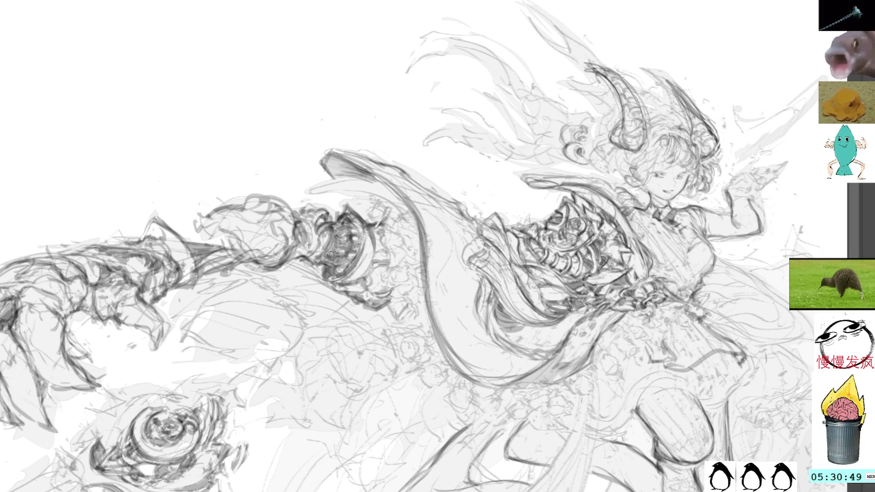
{"action": "mouse_move", "coordinate": [331, 255]}
{"action": "left_mouse_down"}
{"action": "mouse_move", "coordinate": [313, 185]}
{"action": "mouse_move", "coordinate": [365, 182]}
{"action": "left_mouse_up"}
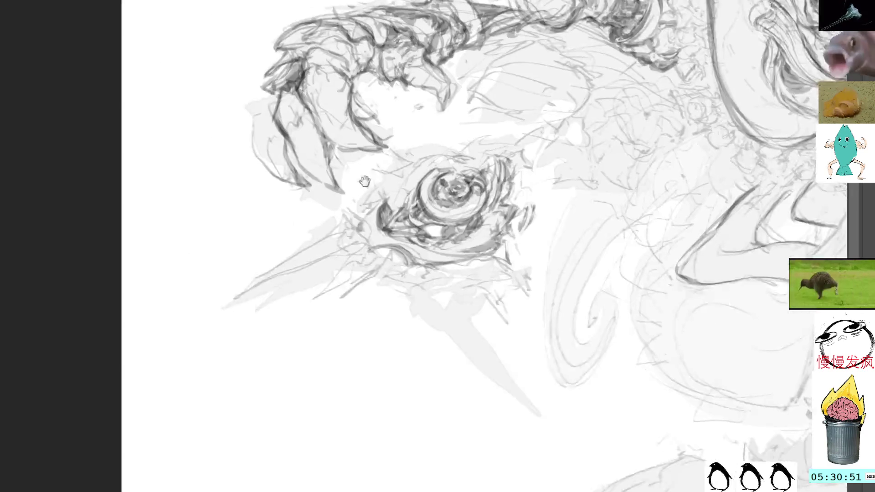
- Darken the swirl's bottom edge and lower-right tip, hatching beneath it and undoing the last stroke
{"action": "scroll", "coordinate": [365, 181], "scroll_direction": "down", "scroll_amount": 3}
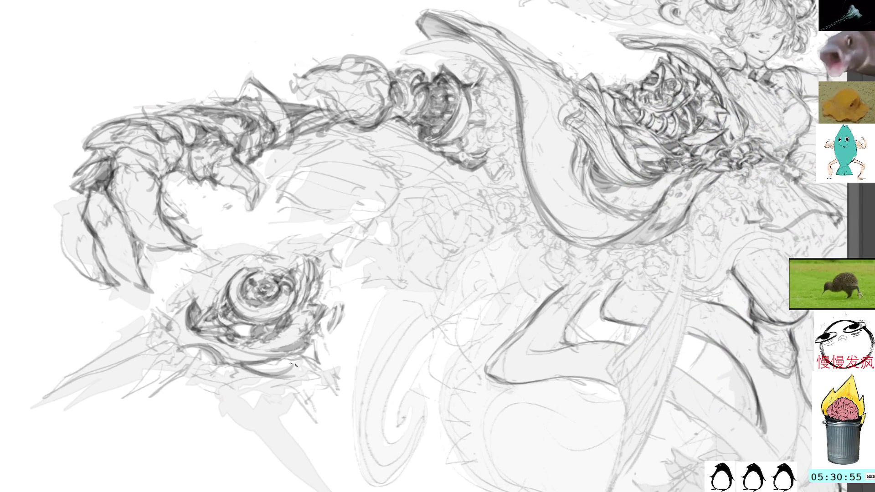
{"action": "mouse_move", "coordinate": [251, 371]}
{"action": "left_mouse_down"}
{"action": "mouse_move", "coordinate": [293, 376]}
{"action": "mouse_move", "coordinate": [310, 365]}
{"action": "left_mouse_up"}
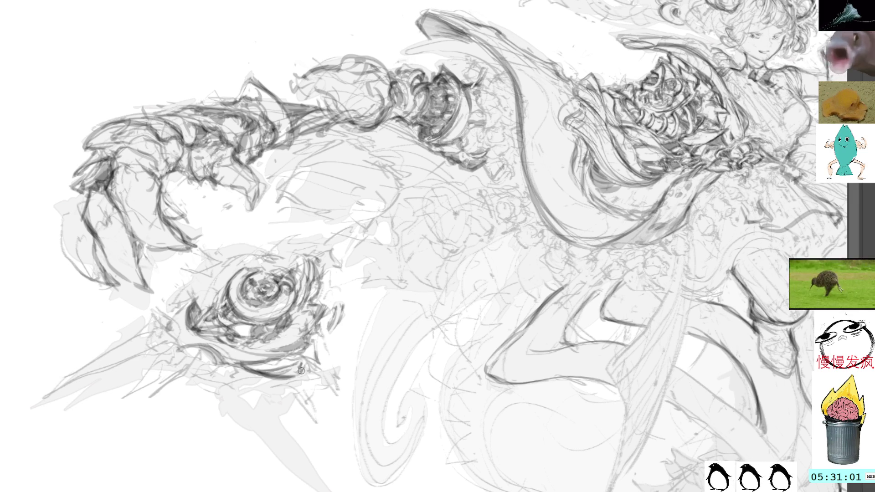
{"action": "mouse_move", "coordinate": [306, 359]}
{"action": "left_mouse_down"}
{"action": "mouse_move", "coordinate": [302, 373]}
{"action": "mouse_move", "coordinate": [273, 379]}
{"action": "left_mouse_up"}
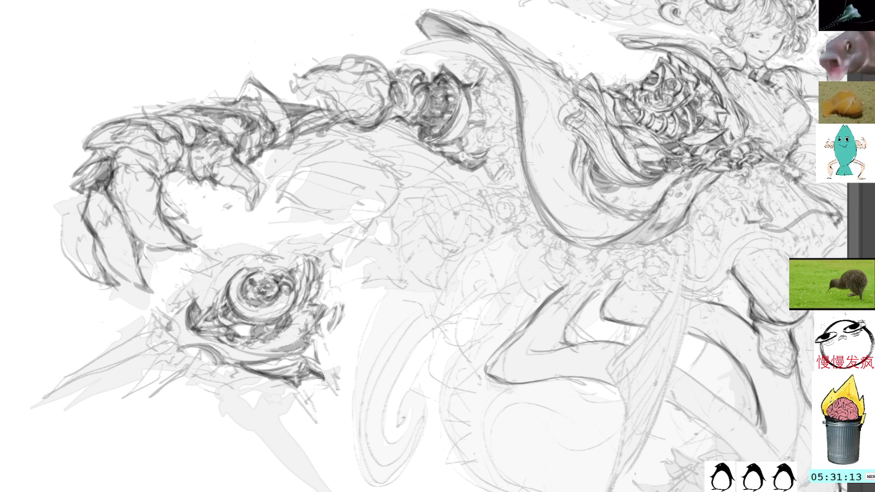
{"action": "mouse_move", "coordinate": [322, 378]}
{"action": "left_mouse_down"}
{"action": "mouse_move", "coordinate": [338, 385]}
{"action": "mouse_move", "coordinate": [323, 370]}
{"action": "left_mouse_up"}
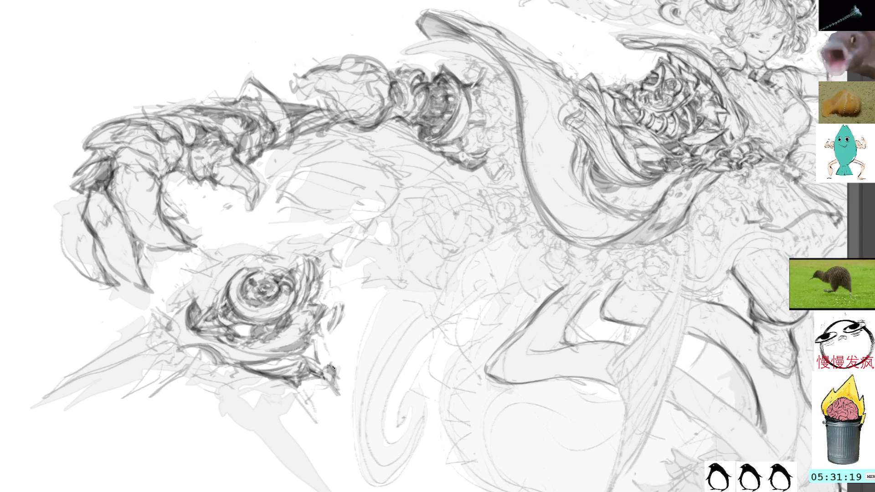
{"action": "left_click_drag", "start_coordinate": [340, 364], "coordinate": [330, 386]}
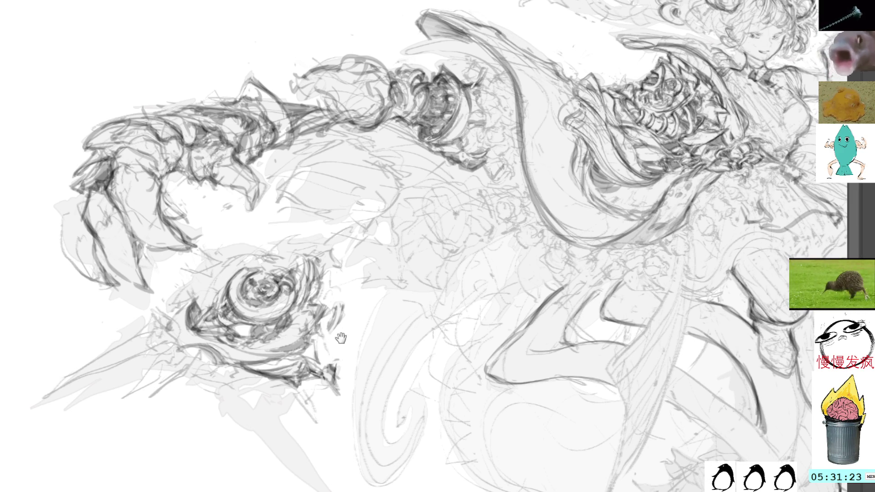
{"action": "left_click_drag", "start_coordinate": [341, 338], "coordinate": [355, 296]}
{"action": "mouse_move", "coordinate": [244, 351]}
{"action": "left_mouse_down"}
{"action": "mouse_move", "coordinate": [235, 371]}
{"action": "mouse_move", "coordinate": [246, 356]}
{"action": "mouse_move", "coordinate": [247, 370]}
{"action": "mouse_move", "coordinate": [271, 388]}
{"action": "left_mouse_up"}
{"action": "key", "text": "ctrl+z"}
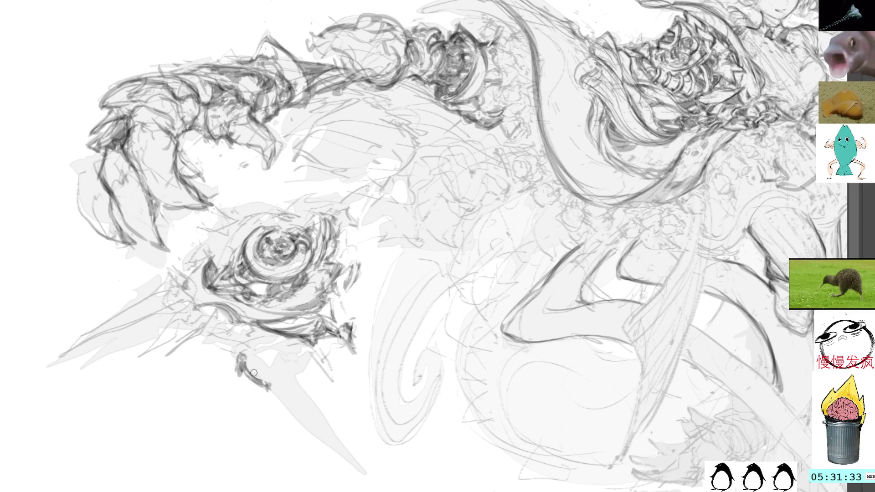
- Outline the lower claw spike in dark lines, undoing the two strokes at its tip
{"action": "mouse_move", "coordinate": [262, 378]}
{"action": "left_mouse_down"}
{"action": "mouse_move", "coordinate": [268, 370]}
{"action": "mouse_move", "coordinate": [272, 389]}
{"action": "mouse_move", "coordinate": [278, 375]}
{"action": "mouse_move", "coordinate": [270, 369]}
{"action": "mouse_move", "coordinate": [286, 373]}
{"action": "mouse_move", "coordinate": [267, 357]}
{"action": "mouse_move", "coordinate": [314, 401]}
{"action": "mouse_move", "coordinate": [272, 391]}
{"action": "mouse_move", "coordinate": [296, 403]}
{"action": "mouse_move", "coordinate": [273, 401]}
{"action": "mouse_move", "coordinate": [319, 433]}
{"action": "mouse_move", "coordinate": [313, 415]}
{"action": "left_mouse_up"}
{"action": "left_click_drag", "start_coordinate": [267, 391], "coordinate": [365, 469]}
{"action": "left_click_drag", "start_coordinate": [322, 424], "coordinate": [285, 376]}
{"action": "left_click_drag", "start_coordinate": [285, 376], "coordinate": [363, 465]}
{"action": "left_click_drag", "start_coordinate": [312, 404], "coordinate": [337, 435]}
{"action": "left_click_drag", "start_coordinate": [337, 430], "coordinate": [363, 467]}
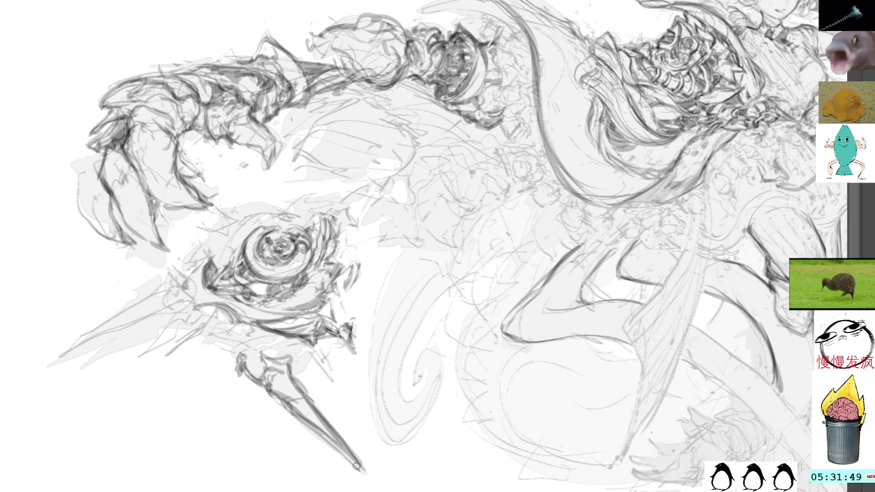
{"action": "key", "text": "ctrl+z"}
{"action": "key", "text": "ctrl+z"}
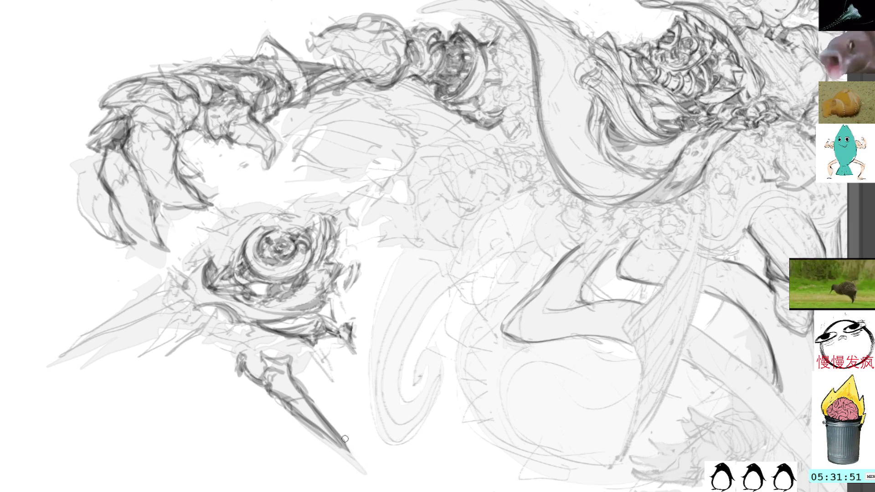
{"action": "key", "text": "ctrl+z"}
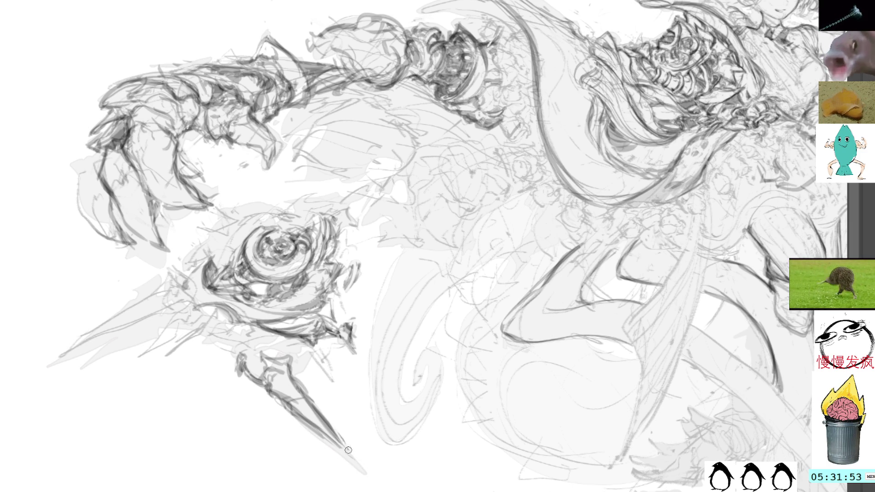
- Redraw the spike's lower edge toward the tip and hatch shading along it
{"action": "left_click_drag", "start_coordinate": [332, 428], "coordinate": [357, 465]}
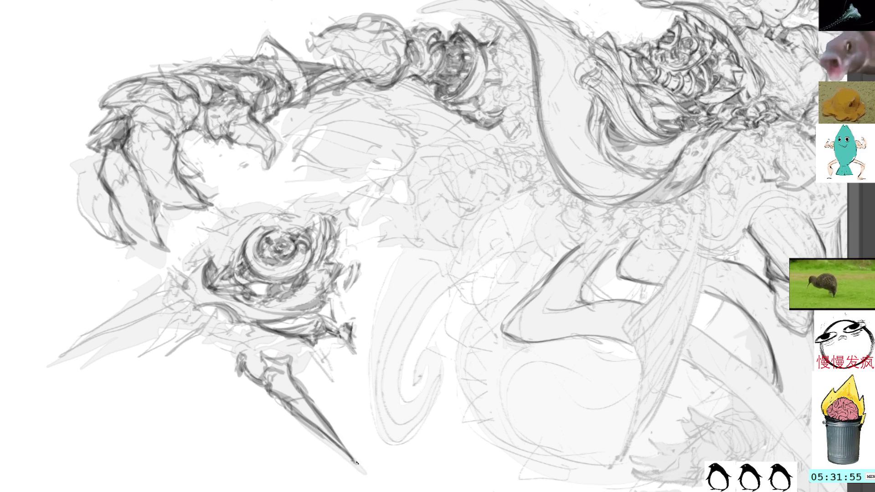
{"action": "left_click_drag", "start_coordinate": [296, 404], "coordinate": [314, 417]}
{"action": "left_click_drag", "start_coordinate": [288, 384], "coordinate": [321, 422]}
{"action": "mouse_move", "coordinate": [290, 377]}
{"action": "left_mouse_down"}
{"action": "mouse_move", "coordinate": [314, 412]}
{"action": "mouse_move", "coordinate": [283, 379]}
{"action": "mouse_move", "coordinate": [301, 406]}
{"action": "mouse_move", "coordinate": [327, 428]}
{"action": "left_mouse_up"}
{"action": "mouse_move", "coordinate": [295, 386]}
{"action": "left_mouse_down"}
{"action": "mouse_move", "coordinate": [296, 401]}
{"action": "mouse_move", "coordinate": [306, 401]}
{"action": "left_mouse_up"}
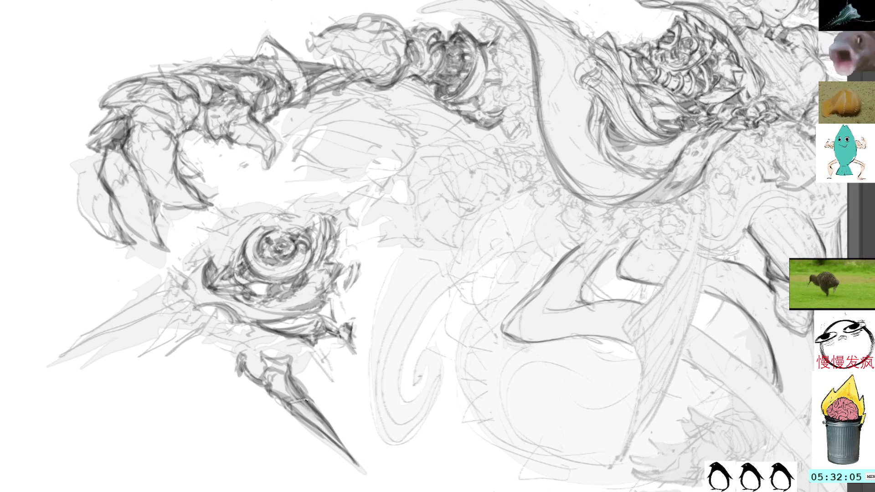
{"action": "mouse_move", "coordinate": [294, 369]}
{"action": "left_mouse_down"}
{"action": "mouse_move", "coordinate": [321, 411]}
{"action": "mouse_move", "coordinate": [294, 370]}
{"action": "left_mouse_up"}
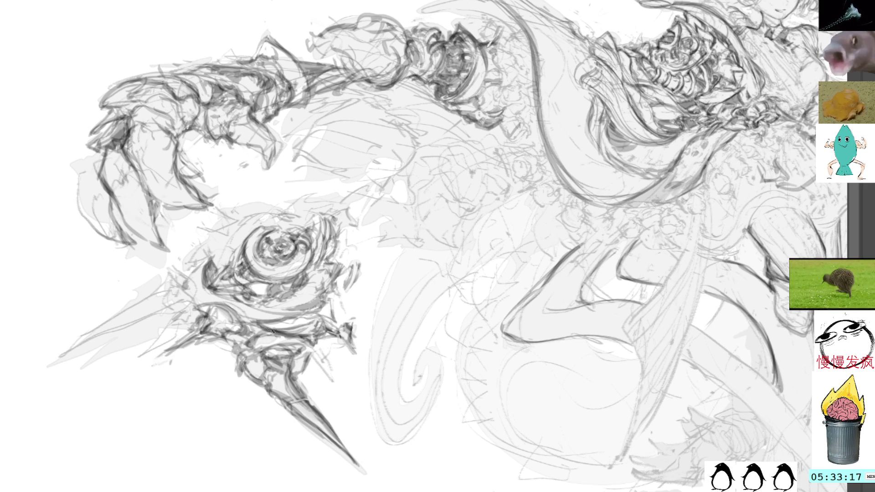
- Hatch darker marks just below the swirl
{"action": "mouse_move", "coordinate": [258, 331]}
{"action": "left_mouse_down"}
{"action": "mouse_move", "coordinate": [250, 326]}
{"action": "mouse_move", "coordinate": [271, 333]}
{"action": "left_mouse_up"}
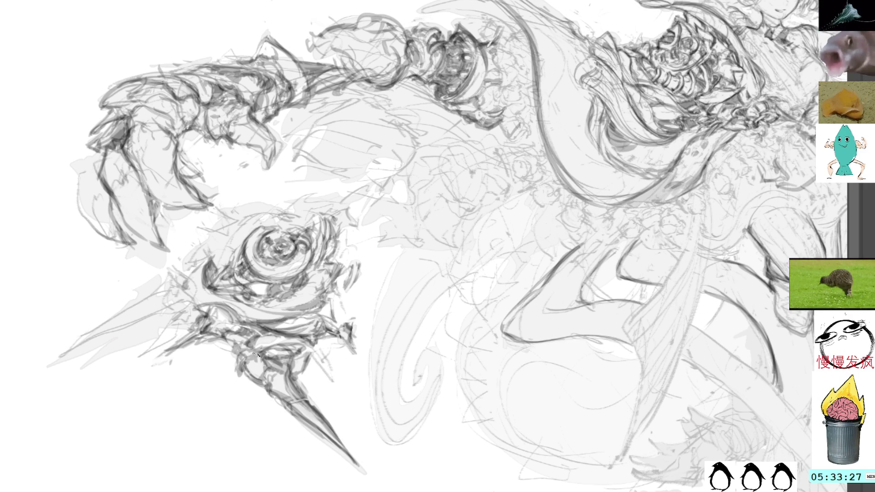
- Shade the blade grey and draw dark strokes along the lower-left spike and spiked ring
{"action": "mouse_move", "coordinate": [271, 387]}
{"action": "left_mouse_down"}
{"action": "mouse_move", "coordinate": [285, 396]}
{"action": "mouse_move", "coordinate": [296, 385]}
{"action": "mouse_move", "coordinate": [283, 372]}
{"action": "mouse_move", "coordinate": [277, 399]}
{"action": "mouse_move", "coordinate": [291, 385]}
{"action": "mouse_move", "coordinate": [276, 380]}
{"action": "mouse_move", "coordinate": [273, 397]}
{"action": "mouse_move", "coordinate": [296, 382]}
{"action": "mouse_move", "coordinate": [273, 400]}
{"action": "mouse_move", "coordinate": [286, 387]}
{"action": "mouse_move", "coordinate": [270, 383]}
{"action": "mouse_move", "coordinate": [283, 376]}
{"action": "left_mouse_up"}
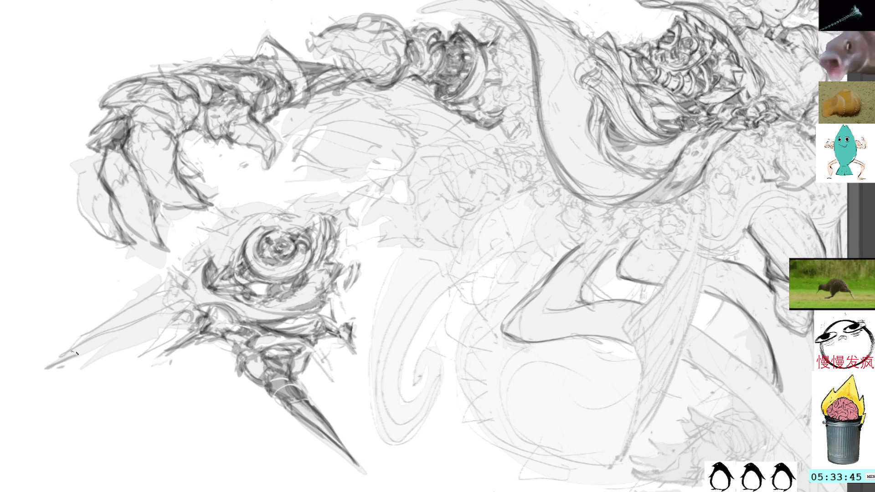
{"action": "left_click_drag", "start_coordinate": [68, 359], "coordinate": [155, 325]}
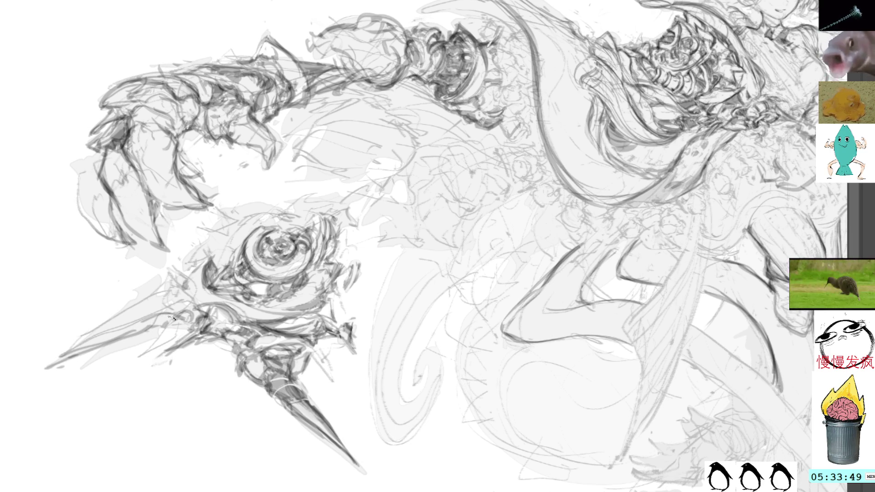
{"action": "mouse_move", "coordinate": [151, 327]}
{"action": "left_mouse_down"}
{"action": "mouse_move", "coordinate": [167, 310]}
{"action": "mouse_move", "coordinate": [189, 321]}
{"action": "mouse_move", "coordinate": [165, 327]}
{"action": "mouse_move", "coordinate": [222, 343]}
{"action": "left_mouse_up"}
{"action": "mouse_move", "coordinate": [167, 287]}
{"action": "left_mouse_down"}
{"action": "mouse_move", "coordinate": [180, 278]}
{"action": "mouse_move", "coordinate": [176, 269]}
{"action": "mouse_move", "coordinate": [180, 277]}
{"action": "mouse_move", "coordinate": [135, 297]}
{"action": "mouse_move", "coordinate": [184, 287]}
{"action": "mouse_move", "coordinate": [144, 285]}
{"action": "mouse_move", "coordinate": [189, 283]}
{"action": "mouse_move", "coordinate": [179, 273]}
{"action": "mouse_move", "coordinate": [198, 284]}
{"action": "mouse_move", "coordinate": [201, 306]}
{"action": "left_mouse_up"}
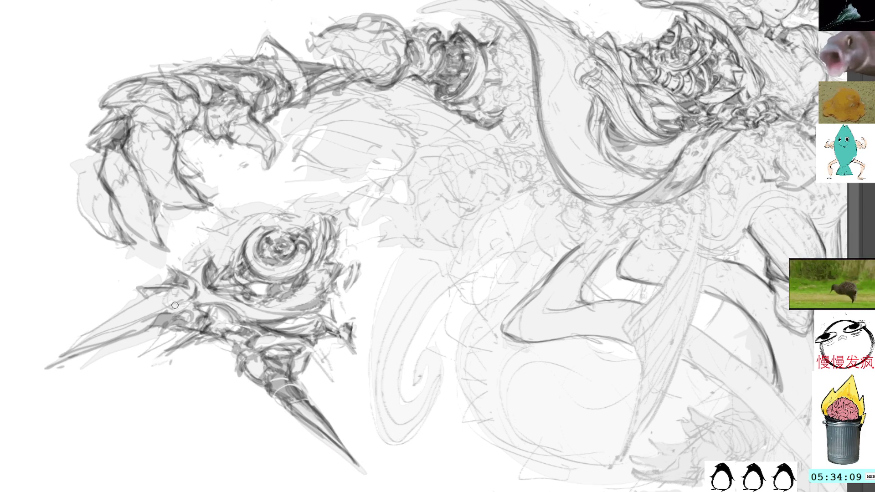
{"action": "mouse_move", "coordinate": [190, 296]}
{"action": "left_mouse_down"}
{"action": "mouse_move", "coordinate": [169, 305]}
{"action": "mouse_move", "coordinate": [189, 297]}
{"action": "mouse_move", "coordinate": [164, 294]}
{"action": "mouse_move", "coordinate": [199, 290]}
{"action": "mouse_move", "coordinate": [172, 301]}
{"action": "left_mouse_up"}
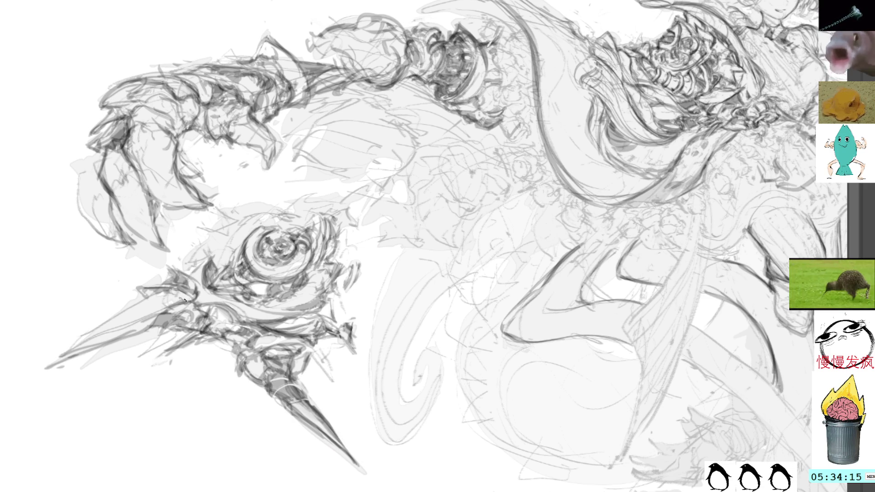
- Sample a grey from the drawing and add dark and faint pencil lines into the disc
{"action": "key", "text": "alt"}
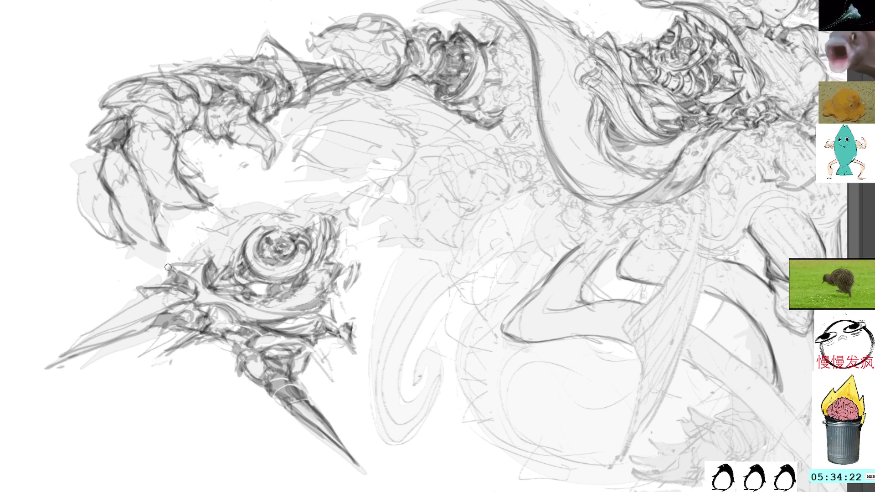
{"action": "mouse_move", "coordinate": [166, 269]}
{"action": "left_mouse_down"}
{"action": "mouse_move", "coordinate": [209, 263]}
{"action": "mouse_move", "coordinate": [235, 225]}
{"action": "left_mouse_up"}
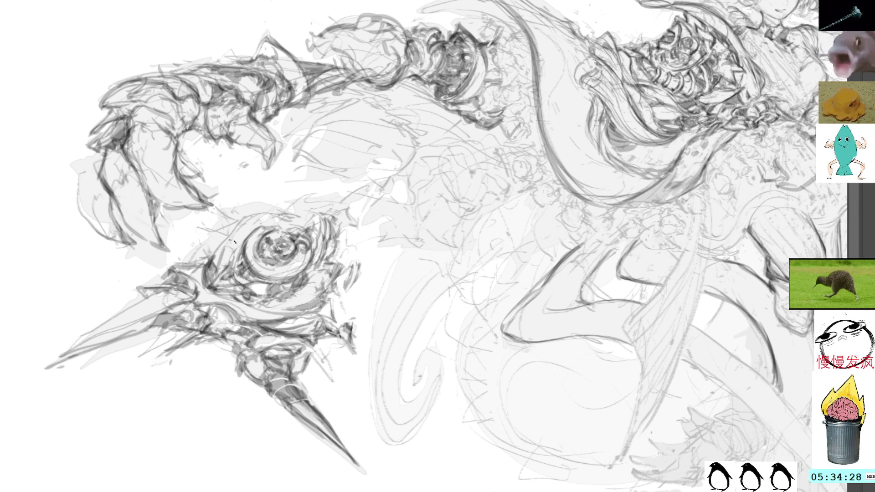
{"action": "mouse_move", "coordinate": [214, 268]}
{"action": "left_mouse_down"}
{"action": "mouse_move", "coordinate": [221, 246]}
{"action": "mouse_move", "coordinate": [241, 230]}
{"action": "left_mouse_up"}
{"action": "mouse_move", "coordinate": [186, 260]}
{"action": "left_mouse_down"}
{"action": "mouse_move", "coordinate": [237, 221]}
{"action": "mouse_move", "coordinate": [272, 221]}
{"action": "left_mouse_up"}
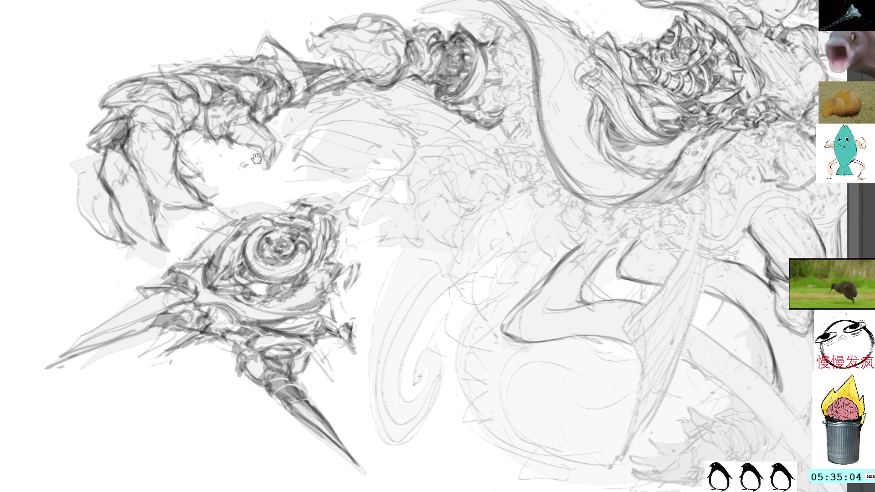
{"action": "left_click_drag", "start_coordinate": [257, 159], "coordinate": [354, 108]}
{"action": "mouse_move", "coordinate": [369, 22]}
{"action": "left_mouse_down"}
{"action": "mouse_move", "coordinate": [259, 196]}
{"action": "mouse_move", "coordinate": [182, 77]}
{"action": "mouse_move", "coordinate": [335, 125]}
{"action": "mouse_move", "coordinate": [344, 111]}
{"action": "left_mouse_up"}
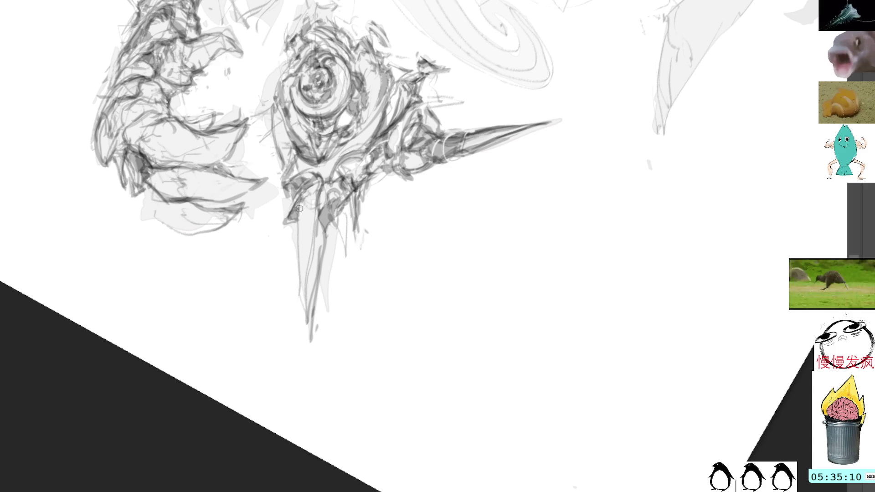
- Add thin dark strokes along the spike and darken the oval disc's lower-left edge
{"action": "mouse_move", "coordinate": [296, 290]}
{"action": "left_mouse_down"}
{"action": "mouse_move", "coordinate": [299, 222]}
{"action": "mouse_move", "coordinate": [310, 326]}
{"action": "mouse_move", "coordinate": [318, 201]}
{"action": "left_mouse_up"}
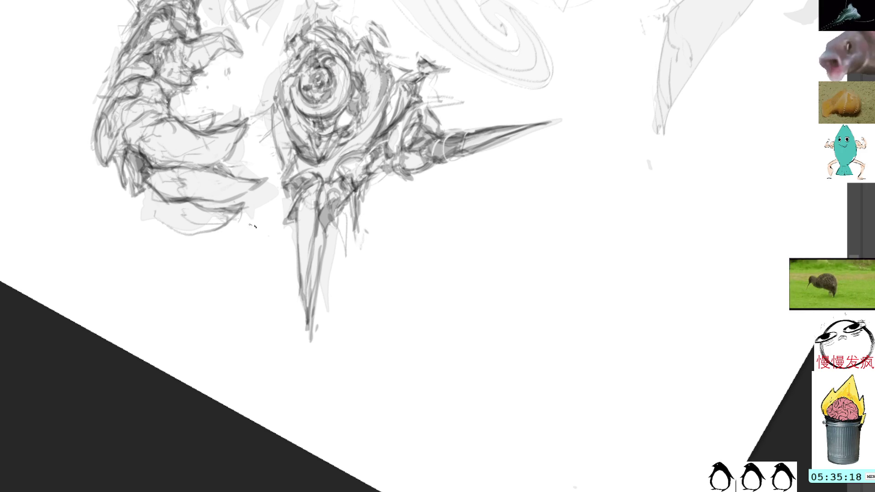
{"action": "left_click_drag", "start_coordinate": [339, 217], "coordinate": [329, 230]}
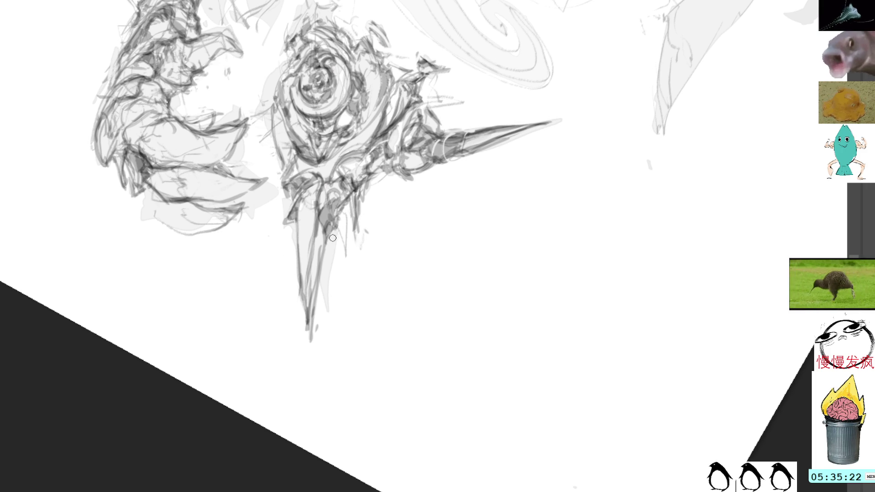
{"action": "left_click_drag", "start_coordinate": [399, 144], "coordinate": [360, 116]}
{"action": "mouse_move", "coordinate": [69, 27]}
{"action": "left_mouse_down"}
{"action": "mouse_move", "coordinate": [196, 174]}
{"action": "mouse_move", "coordinate": [181, 178]}
{"action": "mouse_move", "coordinate": [173, 150]}
{"action": "mouse_move", "coordinate": [209, 96]}
{"action": "mouse_move", "coordinate": [196, 139]}
{"action": "mouse_move", "coordinate": [170, 164]}
{"action": "left_mouse_up"}
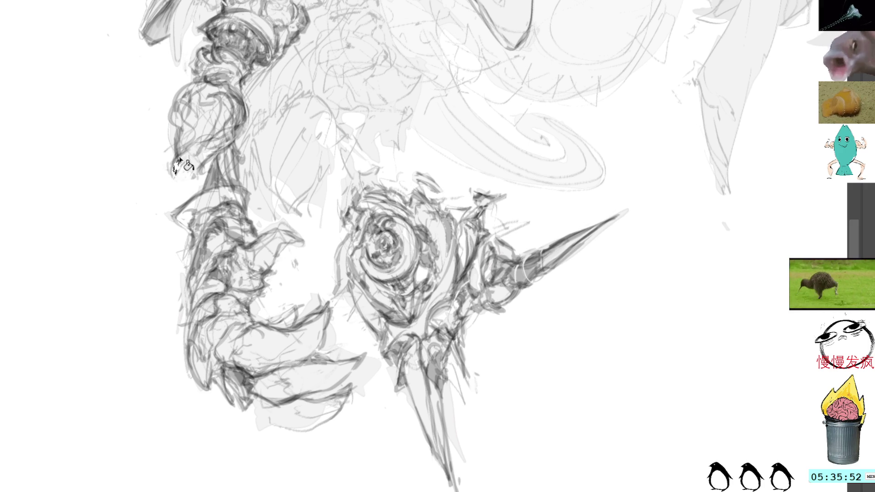
{"action": "mouse_move", "coordinate": [177, 180]}
{"action": "left_mouse_down"}
{"action": "mouse_move", "coordinate": [169, 201]}
{"action": "mouse_move", "coordinate": [180, 165]}
{"action": "mouse_move", "coordinate": [214, 139]}
{"action": "mouse_move", "coordinate": [200, 155]}
{"action": "mouse_move", "coordinate": [206, 169]}
{"action": "left_mouse_up"}
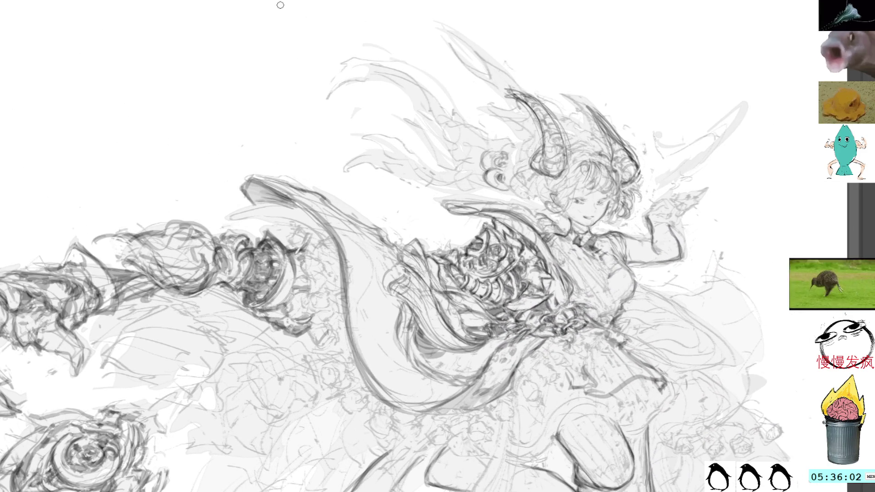
- Erase part of a hair curl and draw darker curled strands across the hair
{"action": "mouse_move", "coordinate": [484, 184]}
{"action": "left_mouse_down"}
{"action": "mouse_move", "coordinate": [492, 167]}
{"action": "mouse_move", "coordinate": [506, 167]}
{"action": "mouse_move", "coordinate": [485, 172]}
{"action": "mouse_move", "coordinate": [495, 149]}
{"action": "left_mouse_up"}
{"action": "mouse_move", "coordinate": [487, 181]}
{"action": "left_mouse_down"}
{"action": "mouse_move", "coordinate": [457, 168]}
{"action": "mouse_move", "coordinate": [449, 130]}
{"action": "mouse_move", "coordinate": [419, 126]}
{"action": "left_mouse_up"}
{"action": "mouse_move", "coordinate": [341, 142]}
{"action": "left_mouse_down"}
{"action": "mouse_move", "coordinate": [392, 151]}
{"action": "mouse_move", "coordinate": [397, 173]}
{"action": "mouse_move", "coordinate": [424, 184]}
{"action": "left_mouse_up"}
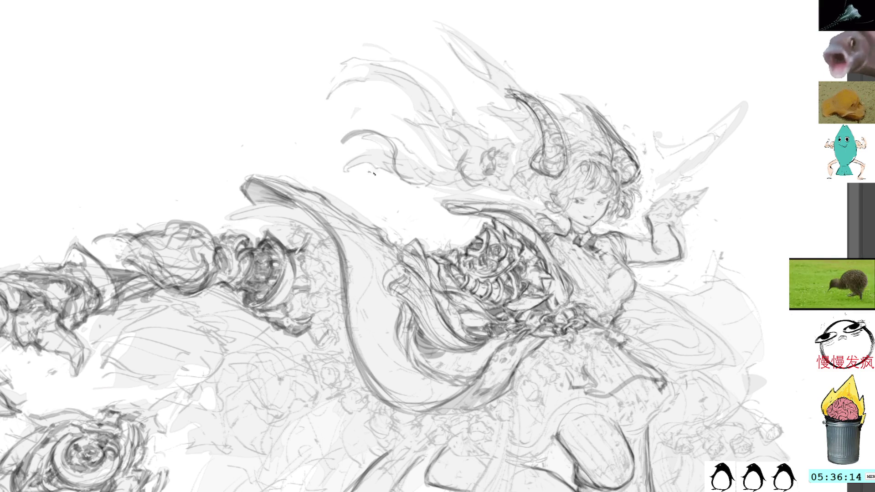
{"action": "mouse_move", "coordinate": [345, 148]}
{"action": "left_mouse_down"}
{"action": "mouse_move", "coordinate": [401, 148]}
{"action": "mouse_move", "coordinate": [440, 189]}
{"action": "left_mouse_up"}
{"action": "mouse_move", "coordinate": [374, 126]}
{"action": "left_mouse_down"}
{"action": "mouse_move", "coordinate": [439, 155]}
{"action": "mouse_move", "coordinate": [455, 149]}
{"action": "mouse_move", "coordinate": [423, 147]}
{"action": "mouse_move", "coordinate": [449, 147]}
{"action": "left_mouse_up"}
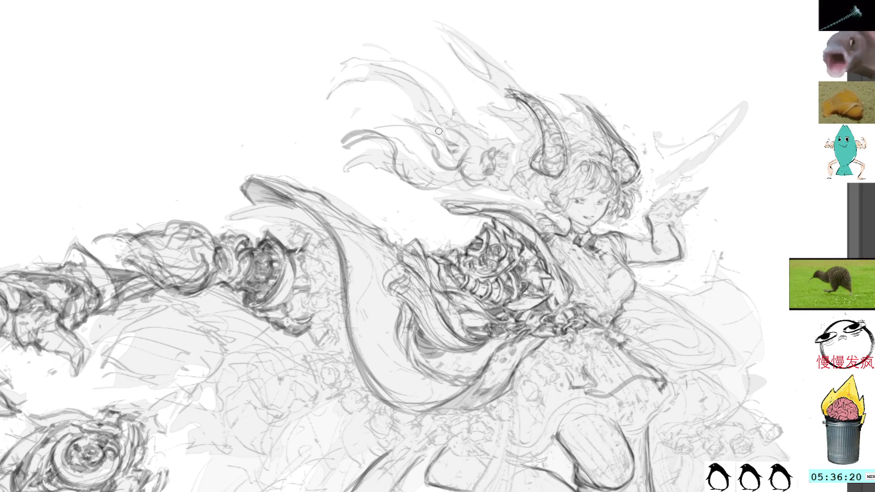
{"action": "left_click_drag", "start_coordinate": [449, 142], "coordinate": [465, 146]}
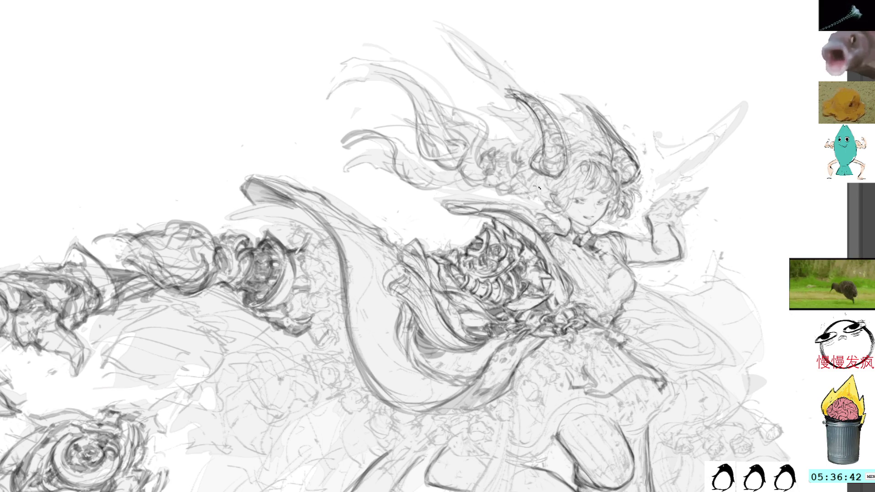
- Select and deselect the forehead hair, darken the lower horn line, and lighten a grey hair stroke
{"action": "key", "text": "l"}
{"action": "left_click_drag", "start_coordinate": [533, 201], "coordinate": [504, 184]}
{"action": "left_click", "coordinate": [505, 117]}
{"action": "key", "text": "b"}
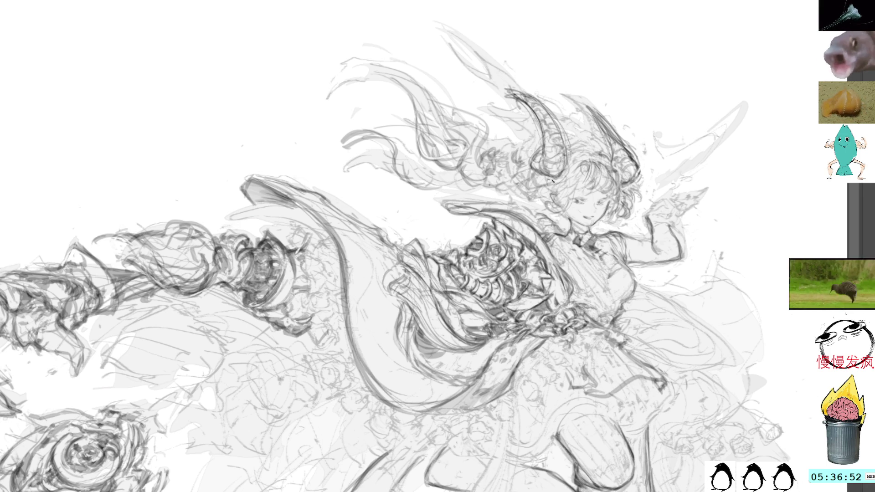
{"action": "left_click_drag", "start_coordinate": [529, 174], "coordinate": [538, 191]}
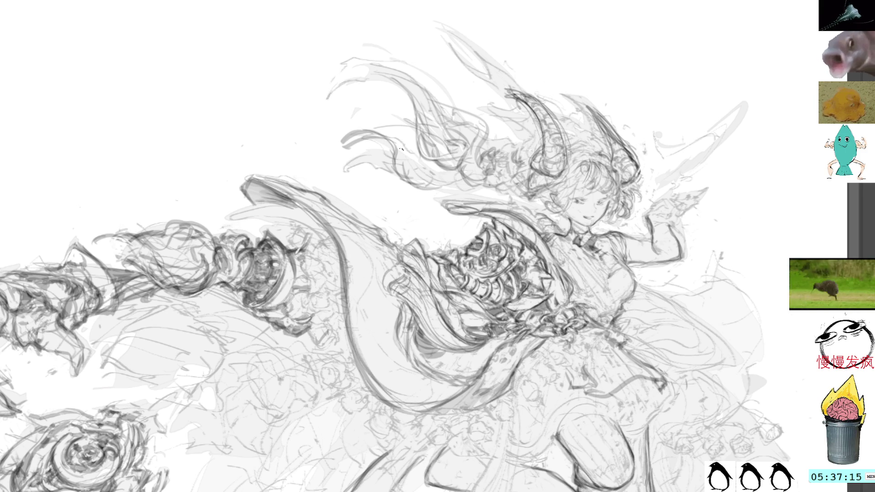
{"action": "mouse_move", "coordinate": [335, 139]}
{"action": "left_mouse_down"}
{"action": "mouse_move", "coordinate": [368, 141]}
{"action": "mouse_move", "coordinate": [353, 137]}
{"action": "mouse_move", "coordinate": [373, 130]}
{"action": "mouse_move", "coordinate": [369, 136]}
{"action": "mouse_move", "coordinate": [412, 157]}
{"action": "left_mouse_up"}
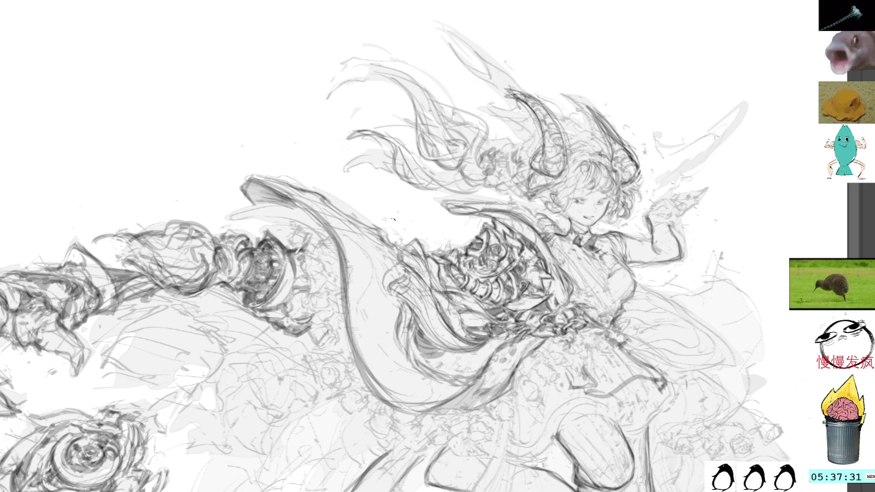
{"action": "key", "text": "Tab"}
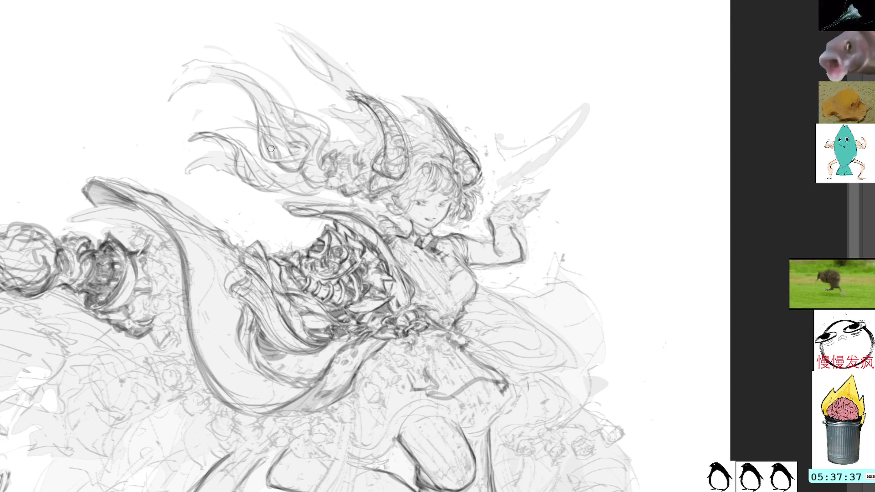
- Lasso a group of hair strokes, deselect, then lasso a single hair strand
{"action": "key", "text": "l"}
{"action": "mouse_move", "coordinate": [219, 130]}
{"action": "left_mouse_down"}
{"action": "mouse_move", "coordinate": [252, 145]}
{"action": "mouse_move", "coordinate": [262, 167]}
{"action": "mouse_move", "coordinate": [221, 133]}
{"action": "left_mouse_up"}
{"action": "key", "text": "ctrl+d"}
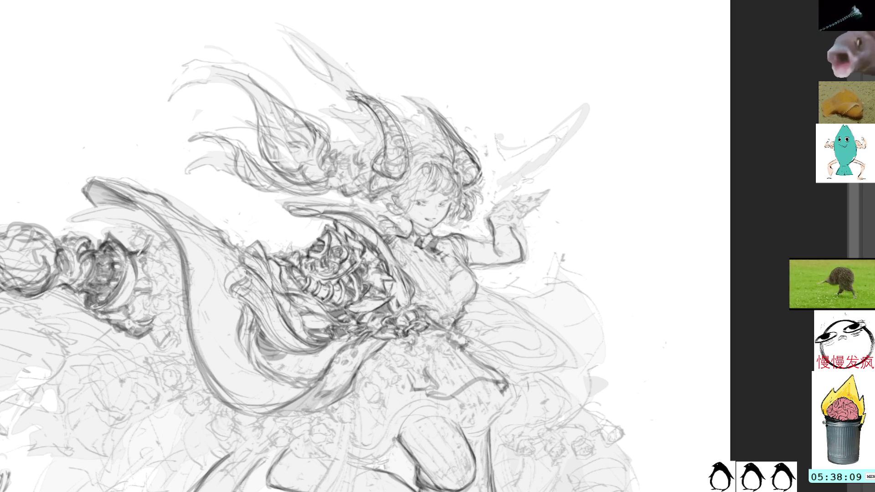
{"action": "mouse_move", "coordinate": [321, 116]}
{"action": "left_mouse_down"}
{"action": "mouse_move", "coordinate": [339, 145]}
{"action": "mouse_move", "coordinate": [329, 140]}
{"action": "left_mouse_up"}
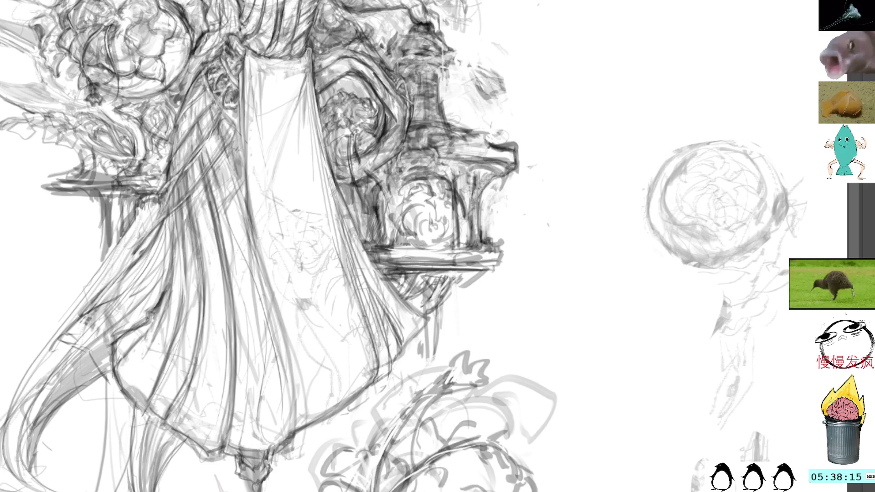
- Move the sphere sketch down beside the column, resize it and confirm the transform
{"action": "scroll", "coordinate": [576, 33], "scroll_direction": "up", "scroll_amount": 5}
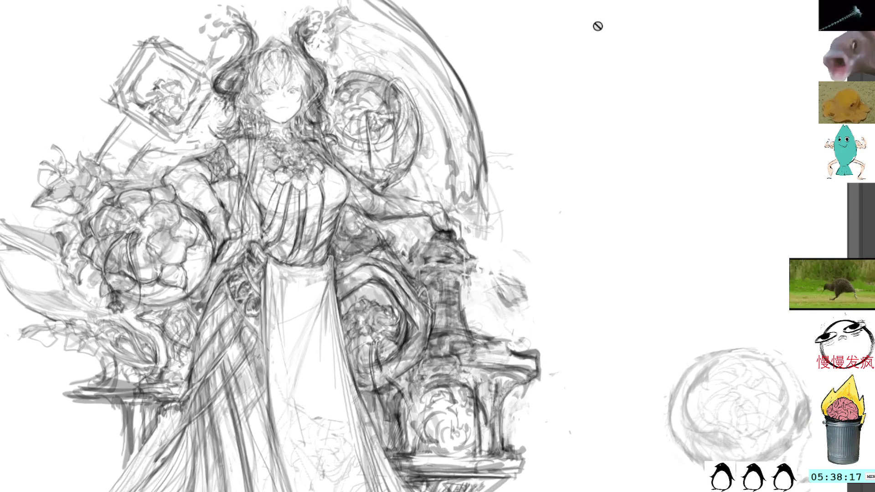
{"action": "mouse_move", "coordinate": [599, 73]}
{"action": "left_mouse_down"}
{"action": "mouse_move", "coordinate": [583, 69]}
{"action": "mouse_move", "coordinate": [557, 35]}
{"action": "mouse_move", "coordinate": [593, 39]}
{"action": "mouse_move", "coordinate": [596, 25]}
{"action": "mouse_move", "coordinate": [579, 21]}
{"action": "mouse_move", "coordinate": [606, 44]}
{"action": "left_mouse_up"}
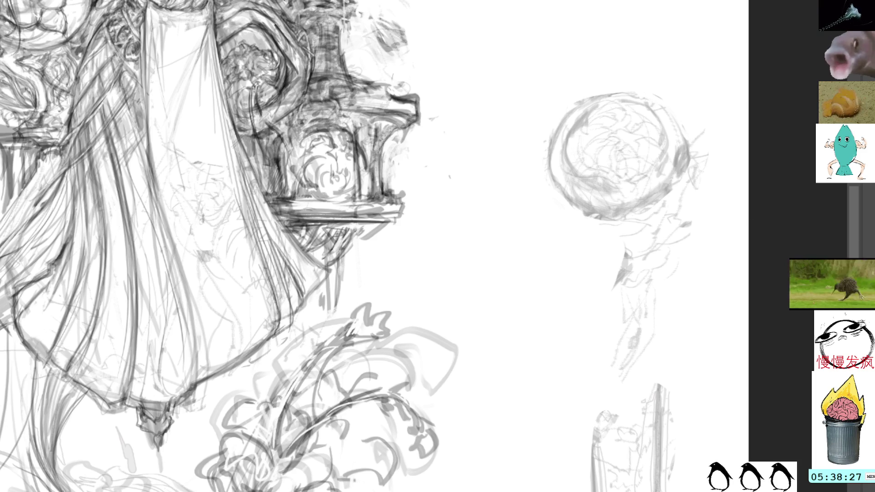
{"action": "mouse_move", "coordinate": [653, 51]}
{"action": "left_mouse_down"}
{"action": "mouse_move", "coordinate": [626, 43]}
{"action": "mouse_move", "coordinate": [655, 381]}
{"action": "mouse_move", "coordinate": [723, 117]}
{"action": "left_mouse_up"}
{"action": "mouse_move", "coordinate": [668, 209]}
{"action": "left_mouse_down"}
{"action": "mouse_move", "coordinate": [556, 409]}
{"action": "mouse_move", "coordinate": [566, 465]}
{"action": "left_mouse_up"}
{"action": "left_click_drag", "start_coordinate": [611, 336], "coordinate": [590, 234]}
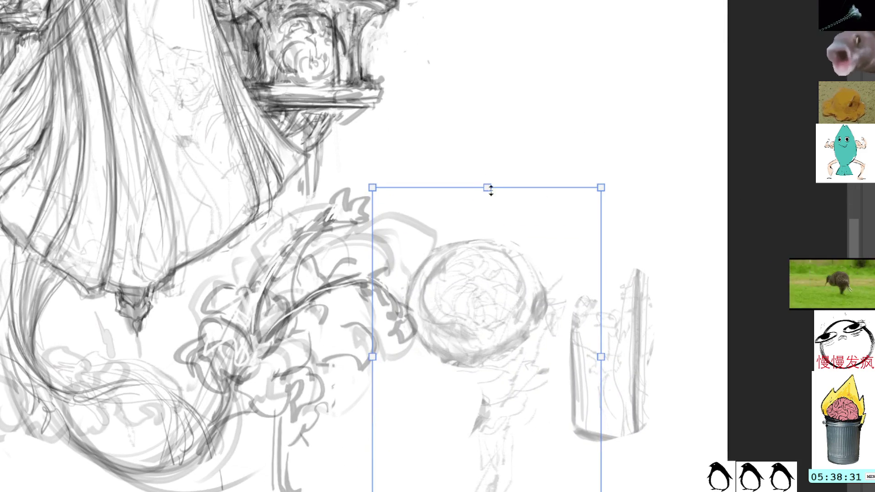
{"action": "left_click_drag", "start_coordinate": [490, 190], "coordinate": [508, 242]}
{"action": "left_click_drag", "start_coordinate": [521, 340], "coordinate": [541, 332]}
{"action": "key", "text": "Return"}
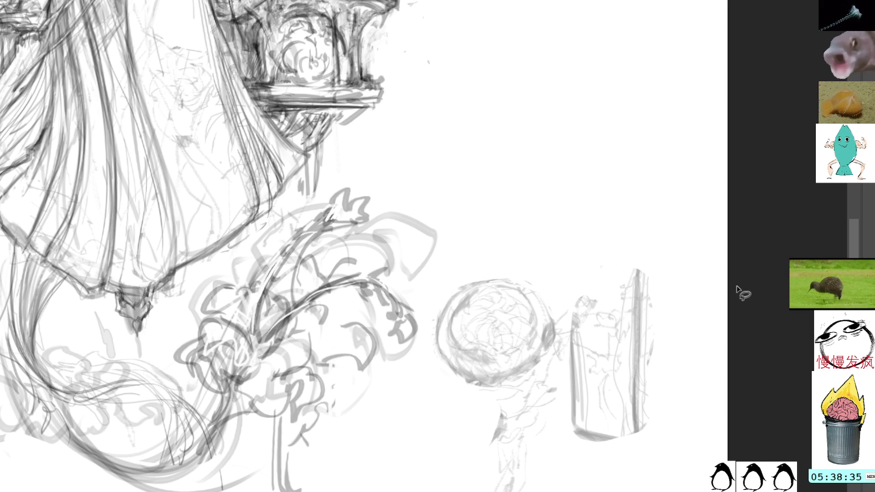
- Toggle undo and redo to compare the sphere's old and new positions
{"action": "key", "text": "ctrl+z"}
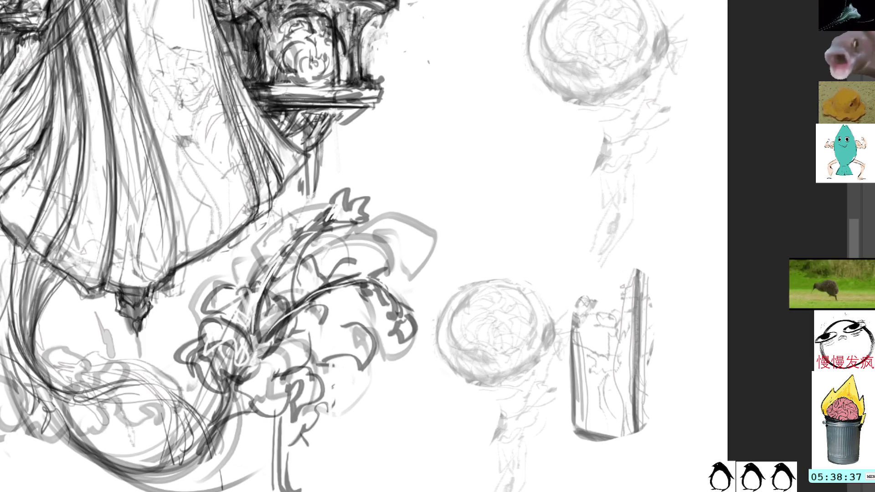
{"action": "key", "text": "ctrl+shift+z"}
{"action": "key", "text": "ctrl+z"}
{"action": "key", "text": "ctrl+shift+z"}
{"action": "key", "text": "ctrl+z"}
{"action": "key", "text": "ctrl+shift+z"}
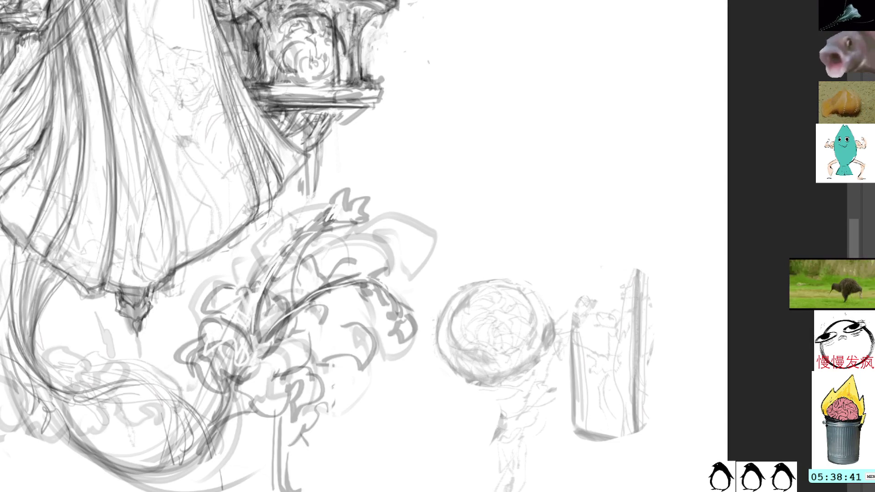
{"action": "left_click_drag", "start_coordinate": [521, 172], "coordinate": [542, 223]}
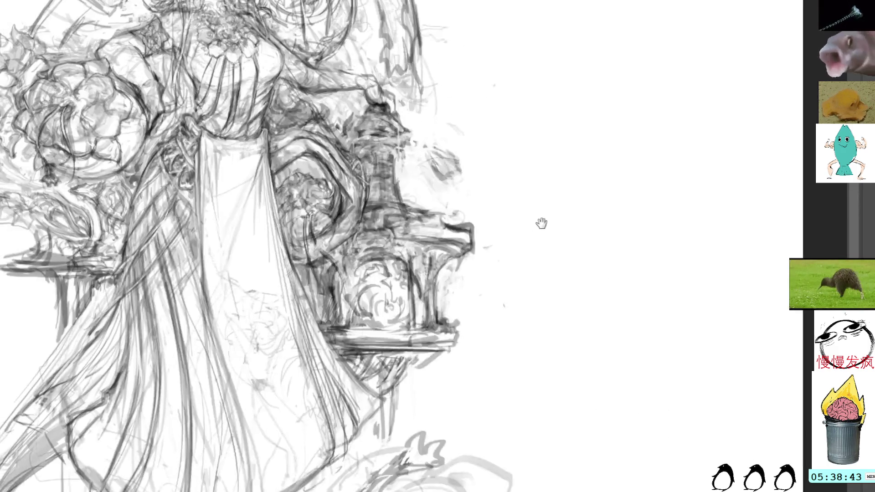
- Fade the whole horned-girl sketch layer to a pale grey underlay
{"action": "scroll", "coordinate": [554, 210], "scroll_direction": "down", "scroll_amount": 5}
{"action": "scroll", "coordinate": [567, 197], "scroll_direction": "up", "scroll_amount": 2}
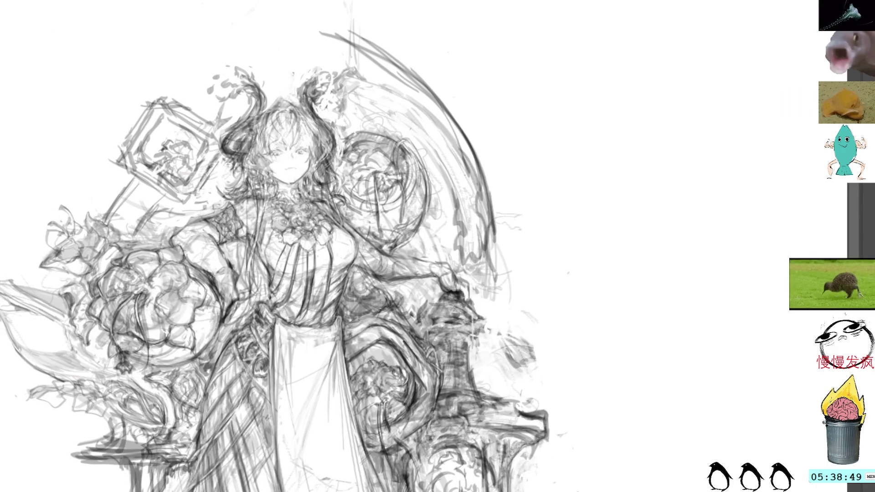
{"action": "key", "text": "ctrl+l"}
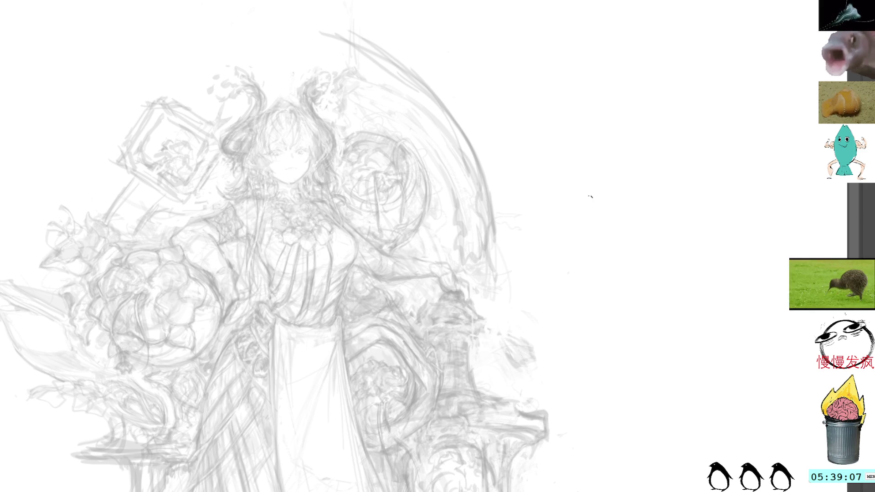
- Fill the sketch interior with pale blue and return to the brush
{"action": "key", "text": "g"}
{"action": "left_click", "coordinate": [593, 206]}
{"action": "key", "text": "b"}
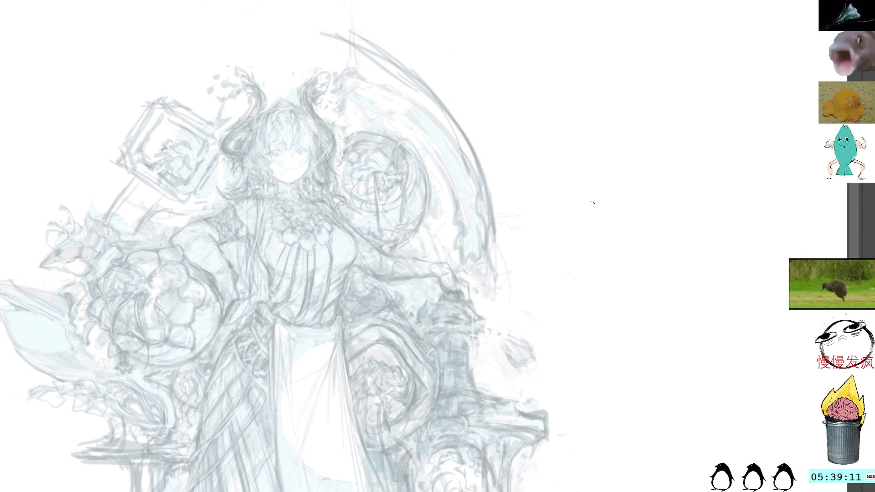
{"action": "mouse_move", "coordinate": [586, 234]}
{"action": "left_mouse_down"}
{"action": "mouse_move", "coordinate": [636, 119]}
{"action": "mouse_move", "coordinate": [690, 117]}
{"action": "mouse_move", "coordinate": [691, 126]}
{"action": "left_mouse_up"}
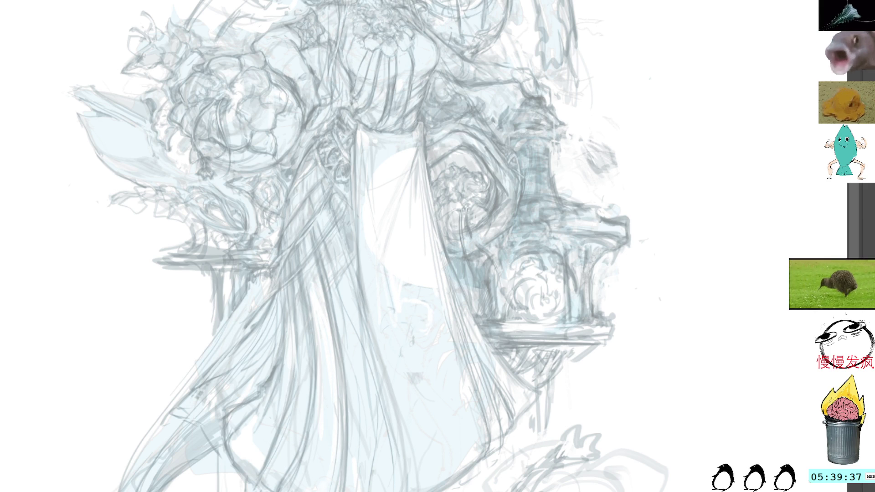
- Erase stray marks on the lower skirt and hide the light-blue colour fill
{"action": "key", "text": "ctrl+z"}
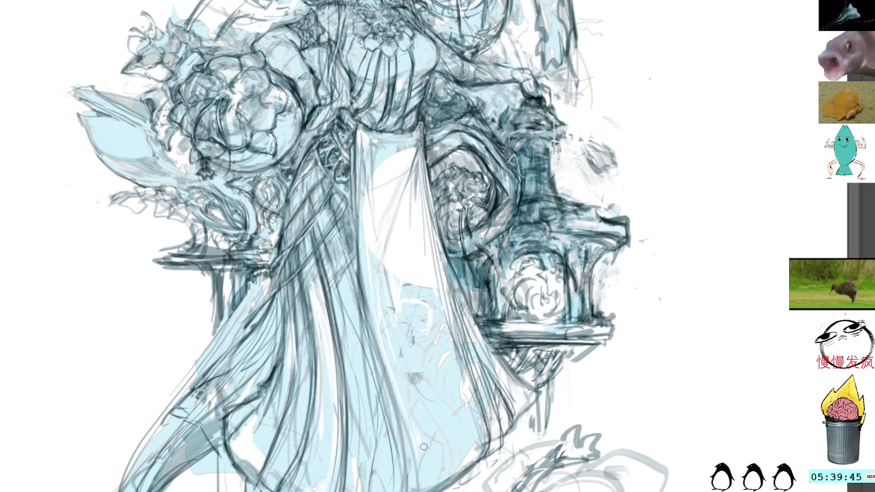
{"action": "mouse_move", "coordinate": [451, 369]}
{"action": "left_mouse_down"}
{"action": "mouse_move", "coordinate": [453, 405]}
{"action": "mouse_move", "coordinate": [475, 433]}
{"action": "mouse_move", "coordinate": [470, 451]}
{"action": "mouse_move", "coordinate": [482, 440]}
{"action": "mouse_move", "coordinate": [474, 417]}
{"action": "left_mouse_up"}
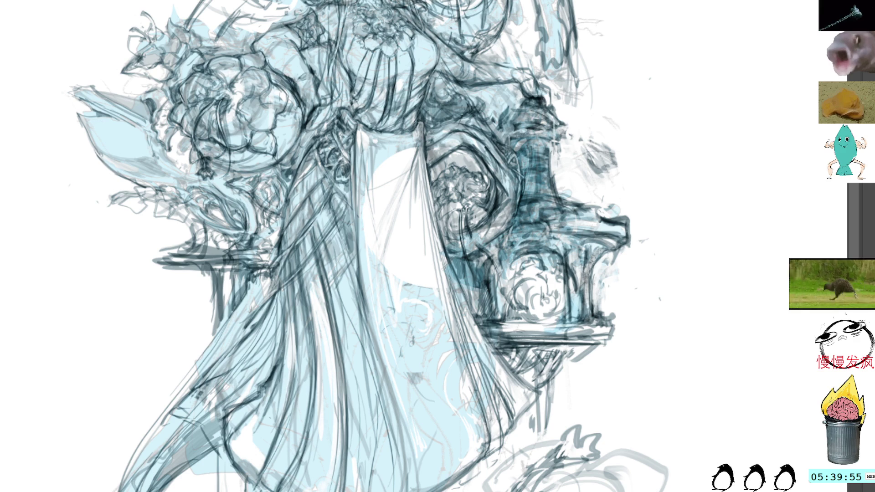
{"action": "key", "text": "ctrl+comma"}
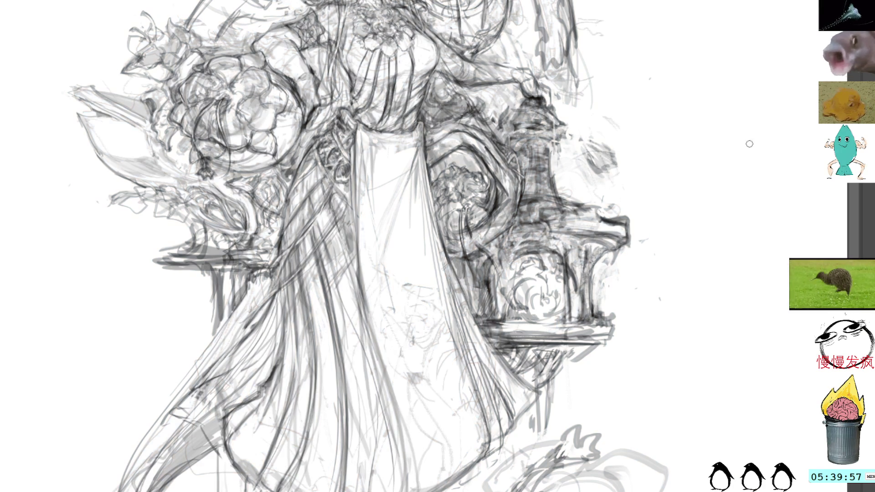
- Sketch light lines along the skirt folds and down the robe, redoing one curved line, and zoom out to the whole figure
{"action": "left_click_drag", "start_coordinate": [427, 358], "coordinate": [425, 400]}
{"action": "key", "text": "ctrl+z"}
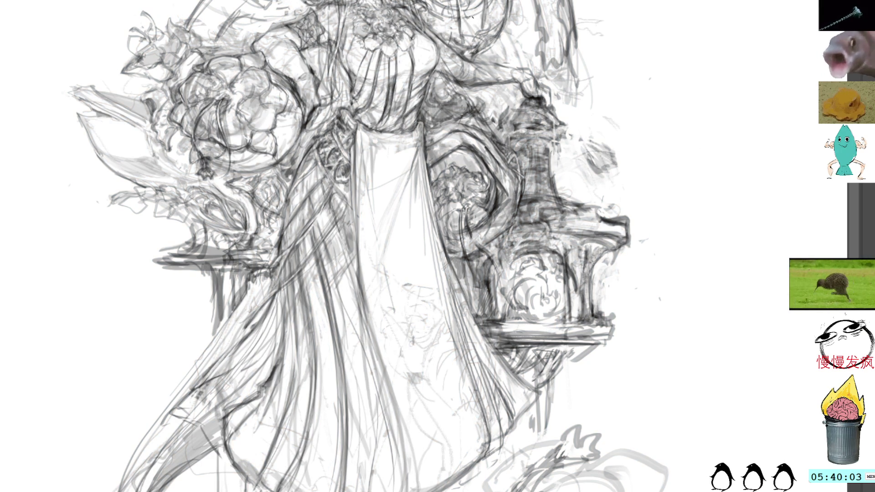
{"action": "left_click_drag", "start_coordinate": [432, 353], "coordinate": [416, 406]}
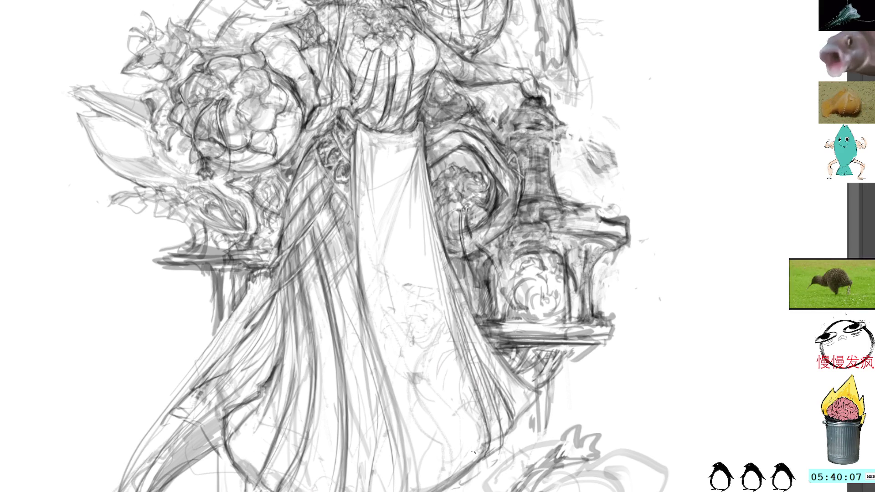
{"action": "left_click_drag", "start_coordinate": [419, 239], "coordinate": [408, 289]}
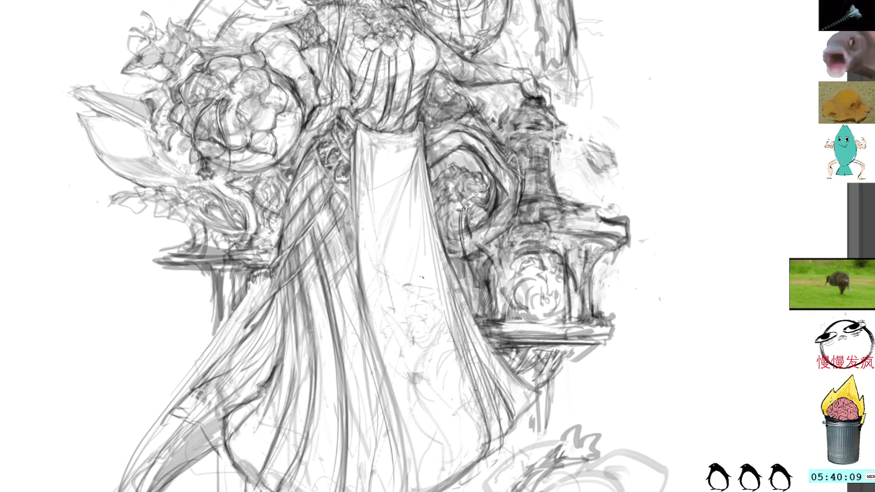
{"action": "left_click_drag", "start_coordinate": [426, 205], "coordinate": [421, 283]}
{"action": "left_click_drag", "start_coordinate": [427, 294], "coordinate": [424, 237]}
{"action": "left_click_drag", "start_coordinate": [440, 297], "coordinate": [428, 225]}
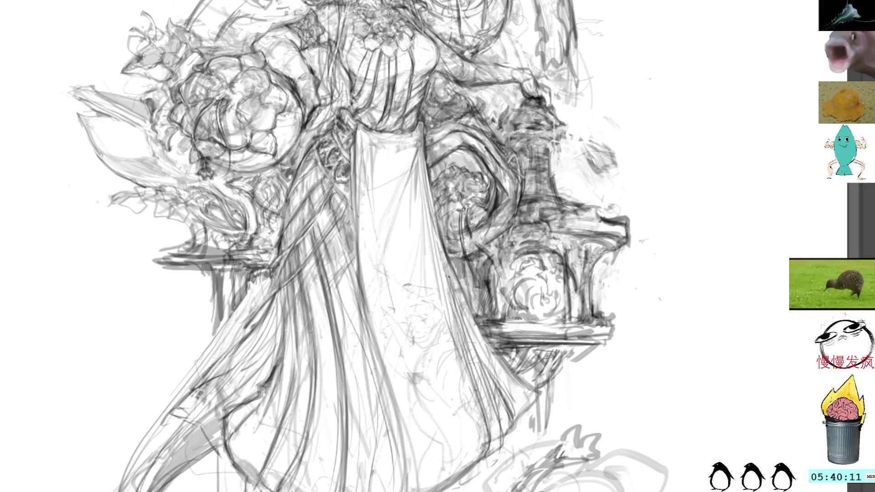
{"action": "scroll", "coordinate": [450, 128], "scroll_direction": "down", "scroll_amount": 3}
{"action": "left_click_drag", "start_coordinate": [480, 141], "coordinate": [539, 218]}
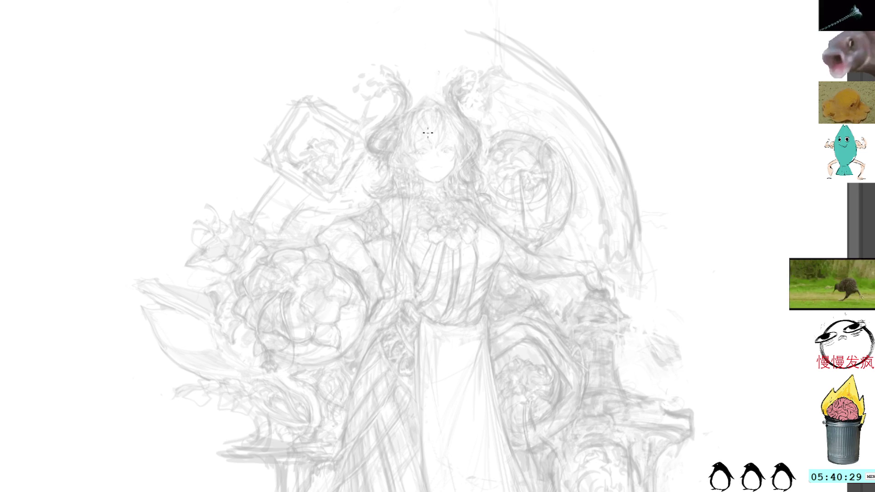
- Draw an eyelash at the left eye corner, then undo and erase it
{"action": "scroll", "coordinate": [437, 144], "scroll_direction": "up", "scroll_amount": 5}
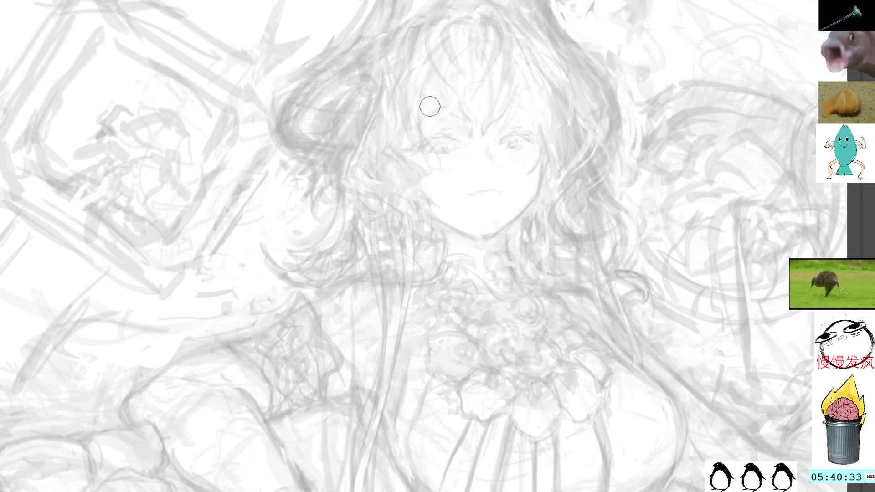
{"action": "mouse_move", "coordinate": [422, 147]}
{"action": "left_mouse_down"}
{"action": "mouse_move", "coordinate": [404, 151]}
{"action": "mouse_move", "coordinate": [417, 151]}
{"action": "left_mouse_up"}
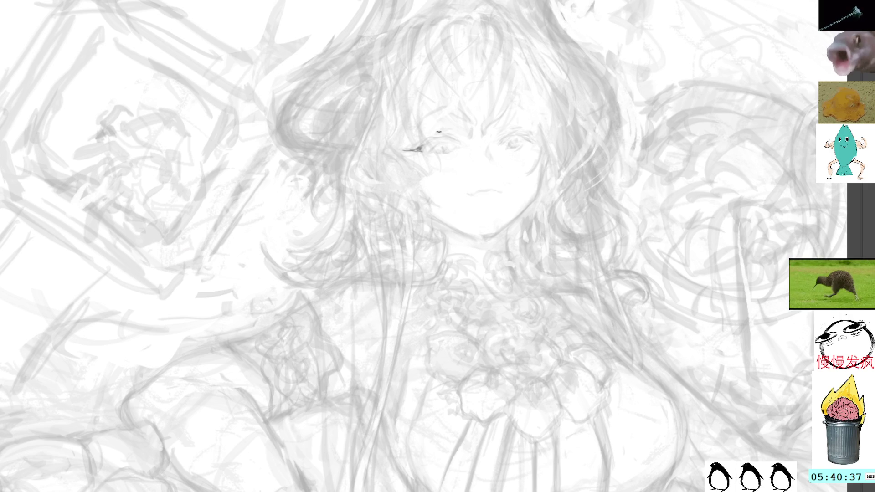
{"action": "key", "text": "ctrl+z"}
{"action": "key", "text": "e"}
{"action": "left_click_drag", "start_coordinate": [402, 146], "coordinate": [424, 133]}
{"action": "key", "text": "b"}
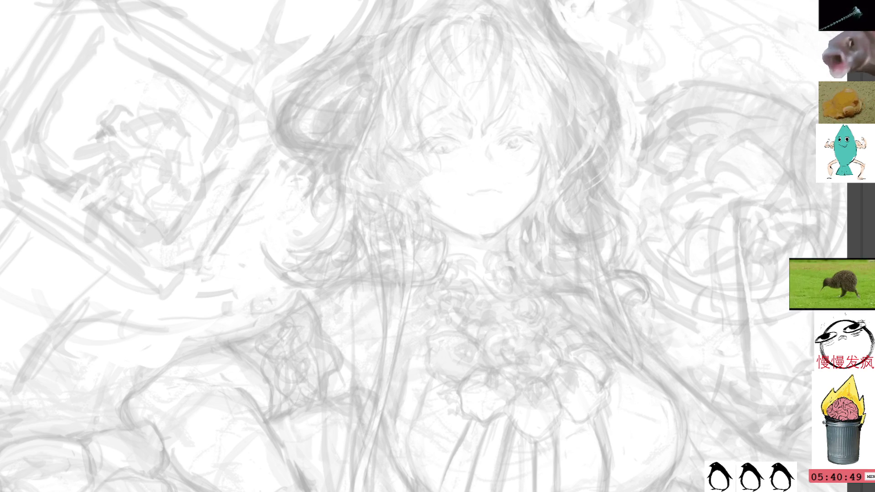
- Draw and extend the left eye's upper lid line and outline the iris and pupil
{"action": "mouse_move", "coordinate": [462, 20]}
{"action": "left_mouse_down"}
{"action": "mouse_move", "coordinate": [420, 72]}
{"action": "mouse_move", "coordinate": [410, 168]}
{"action": "left_mouse_up"}
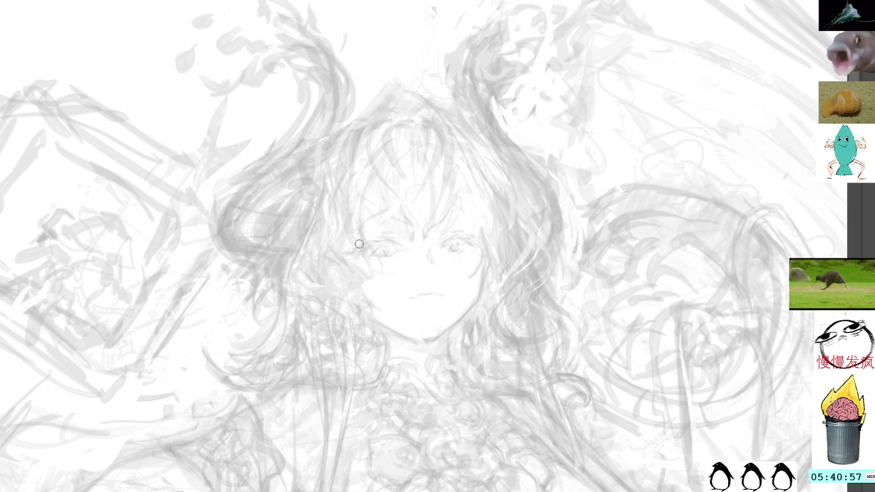
{"action": "left_click_drag", "start_coordinate": [355, 252], "coordinate": [371, 254]}
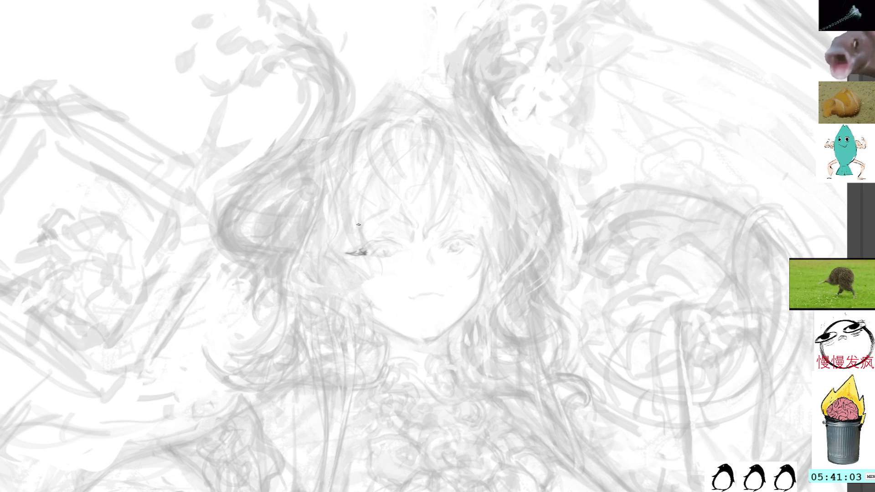
{"action": "left_click_drag", "start_coordinate": [359, 251], "coordinate": [373, 245]}
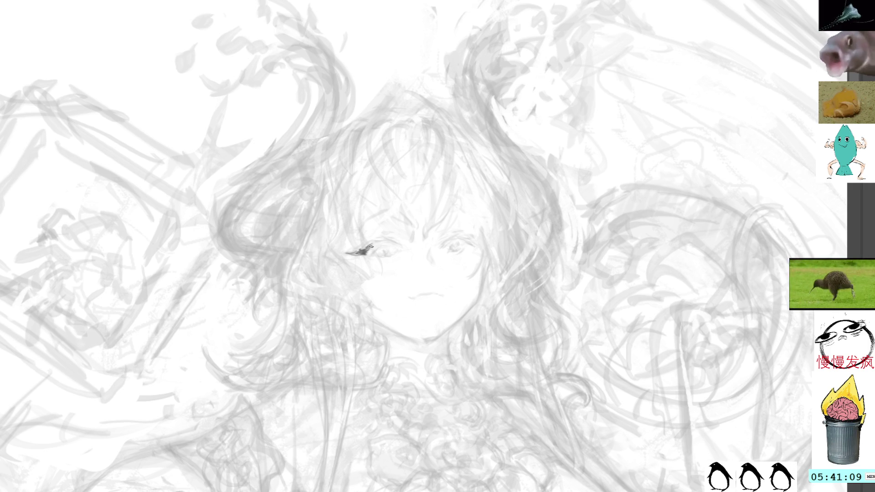
{"action": "mouse_move", "coordinate": [370, 248]}
{"action": "left_mouse_down"}
{"action": "mouse_move", "coordinate": [403, 246]}
{"action": "mouse_move", "coordinate": [370, 236]}
{"action": "mouse_move", "coordinate": [390, 237]}
{"action": "left_mouse_up"}
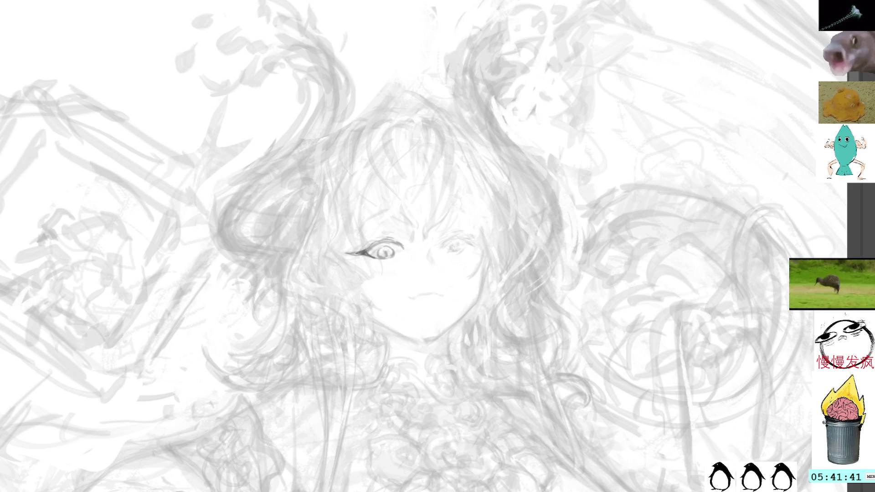
{"action": "mouse_move", "coordinate": [394, 241]}
{"action": "left_mouse_down"}
{"action": "mouse_move", "coordinate": [438, 78]}
{"action": "mouse_move", "coordinate": [395, 207]}
{"action": "left_mouse_up"}
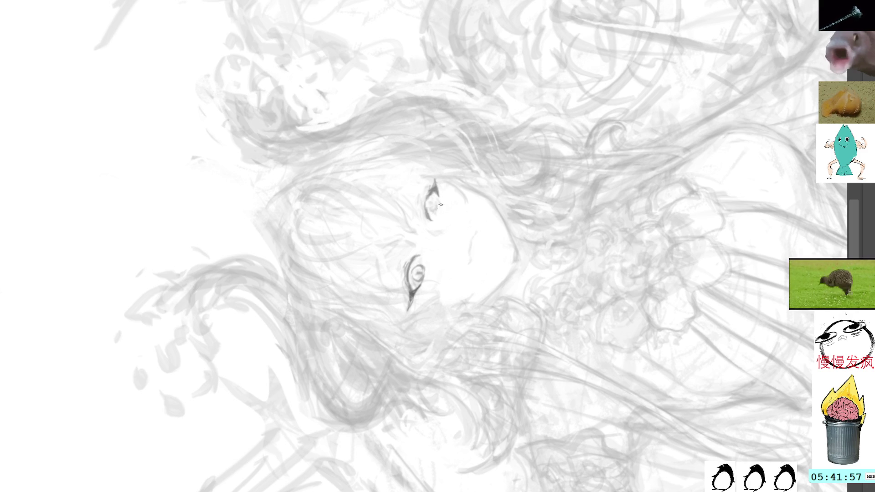
{"action": "key", "text": "Home"}
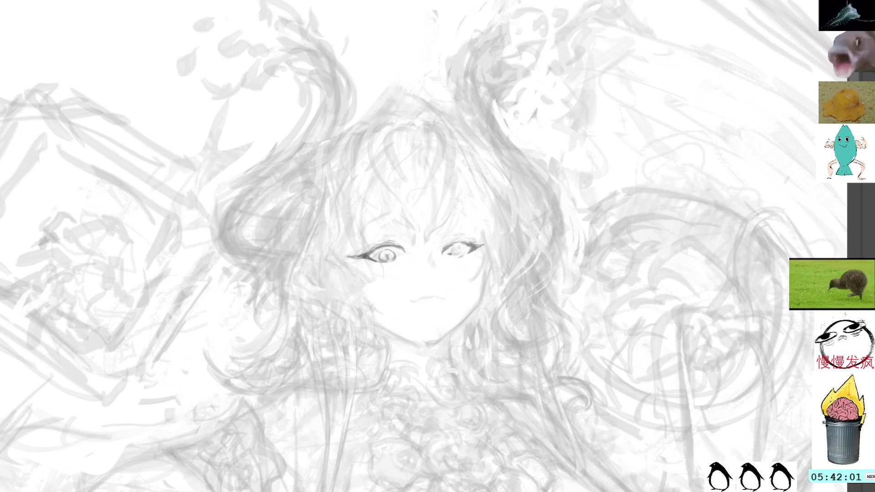
{"action": "mouse_move", "coordinate": [450, 246]}
{"action": "left_mouse_down"}
{"action": "mouse_move", "coordinate": [457, 258]}
{"action": "mouse_move", "coordinate": [463, 249]}
{"action": "mouse_move", "coordinate": [459, 257]}
{"action": "left_mouse_up"}
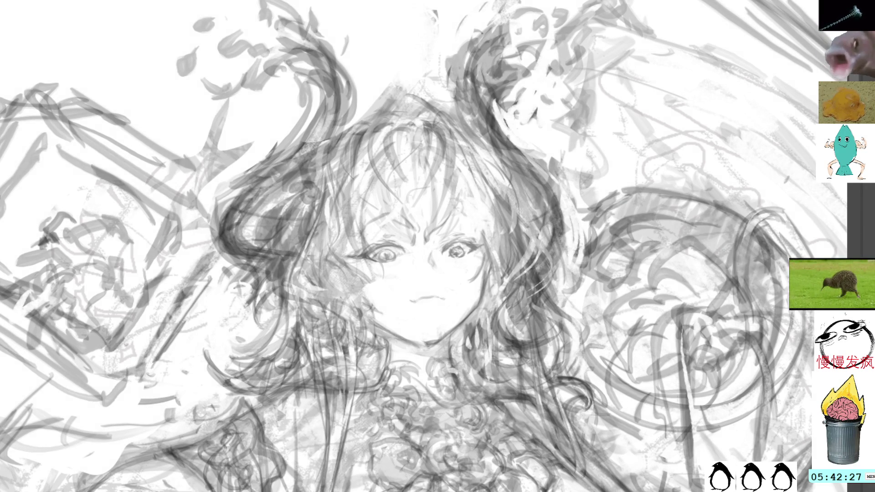
{"action": "key", "text": "ctrl+z"}
- Compare the eyes with and without the refined lines, keeping the new lines
{"action": "key", "text": "ctrl+y"}
{"action": "key", "text": "ctrl+z"}
{"action": "key", "text": "ctrl+y"}
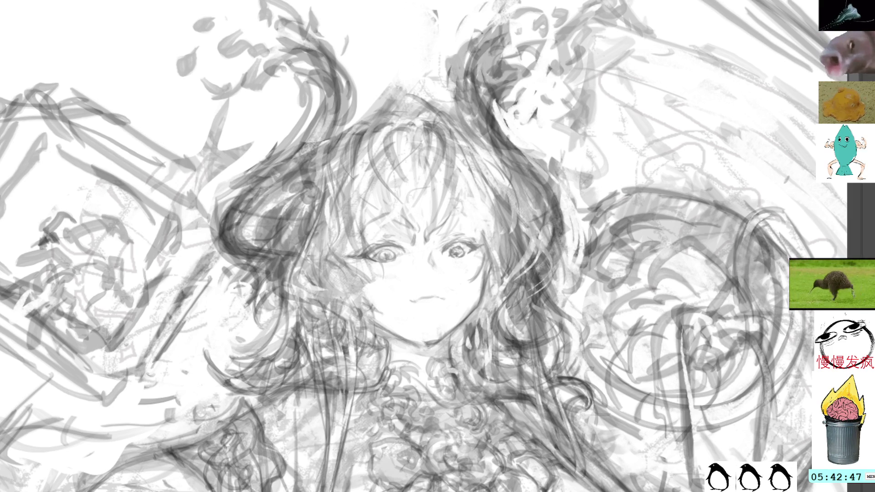
- Undo a brush test scribble and fade the underlying sketch back to pale grey
{"action": "left_click_drag", "start_coordinate": [628, 131], "coordinate": [653, 130]}
{"action": "key", "text": "ctrl+z"}
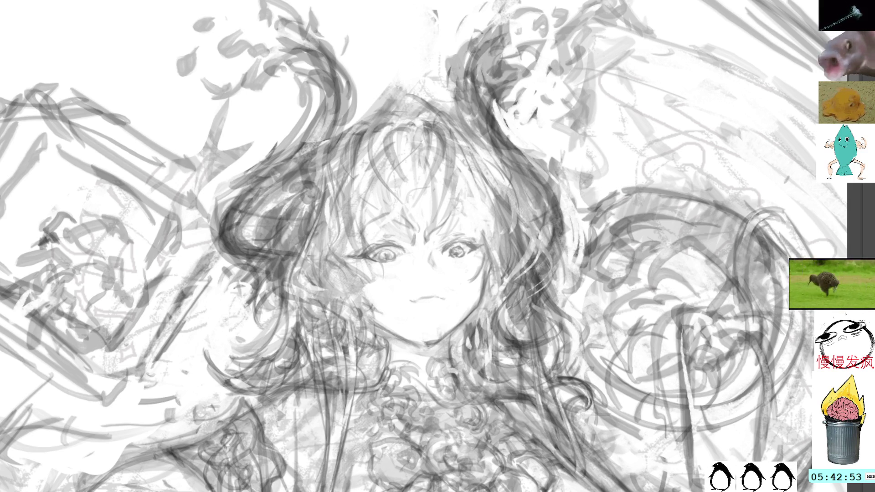
{"action": "key", "text": "ctrl+z"}
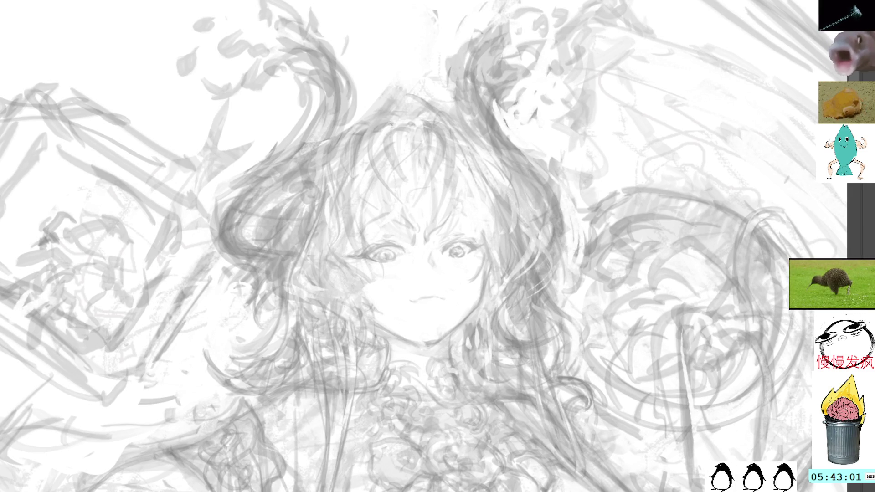
- Draw hair strands on the left of the head and a curved lock beside the left eye
{"action": "mouse_move", "coordinate": [383, 127]}
{"action": "left_mouse_down"}
{"action": "mouse_move", "coordinate": [377, 170]}
{"action": "mouse_move", "coordinate": [398, 204]}
{"action": "left_mouse_up"}
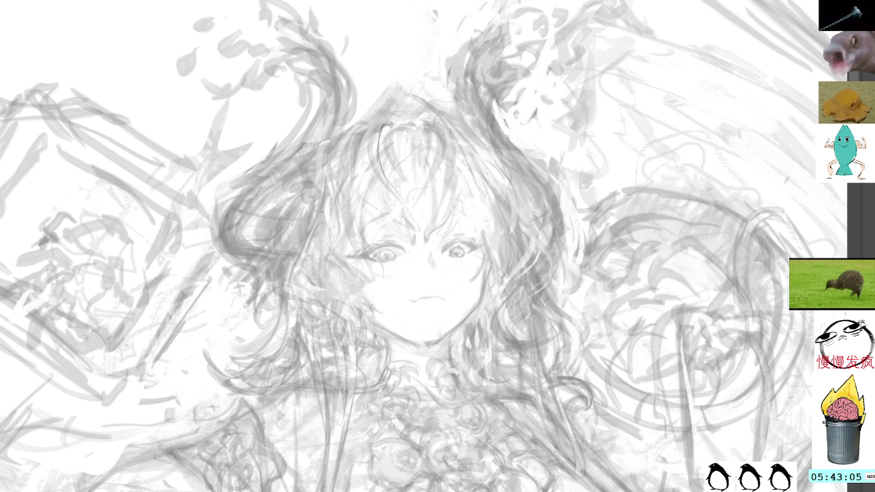
{"action": "mouse_move", "coordinate": [340, 203]}
{"action": "left_mouse_down"}
{"action": "mouse_move", "coordinate": [322, 256]}
{"action": "mouse_move", "coordinate": [297, 264]}
{"action": "mouse_move", "coordinate": [340, 271]}
{"action": "mouse_move", "coordinate": [373, 290]}
{"action": "left_mouse_up"}
{"action": "left_click_drag", "start_coordinate": [340, 262], "coordinate": [339, 280]}
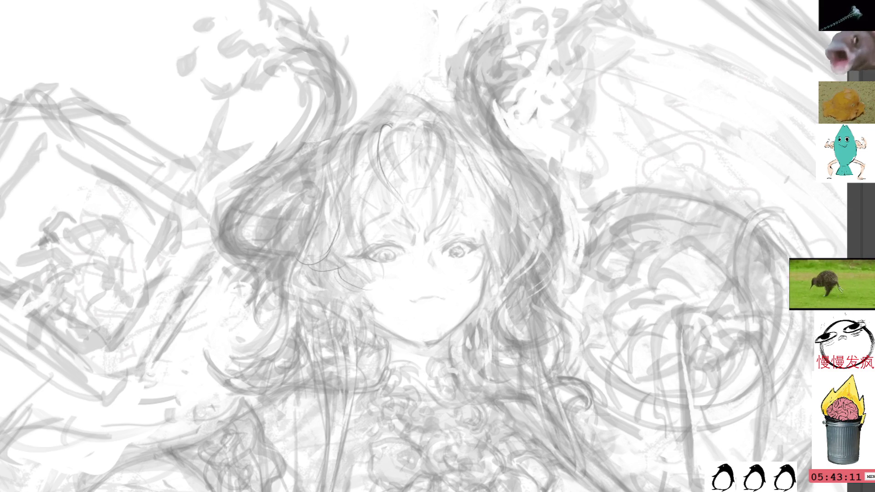
{"action": "left_click_drag", "start_coordinate": [337, 273], "coordinate": [374, 291]}
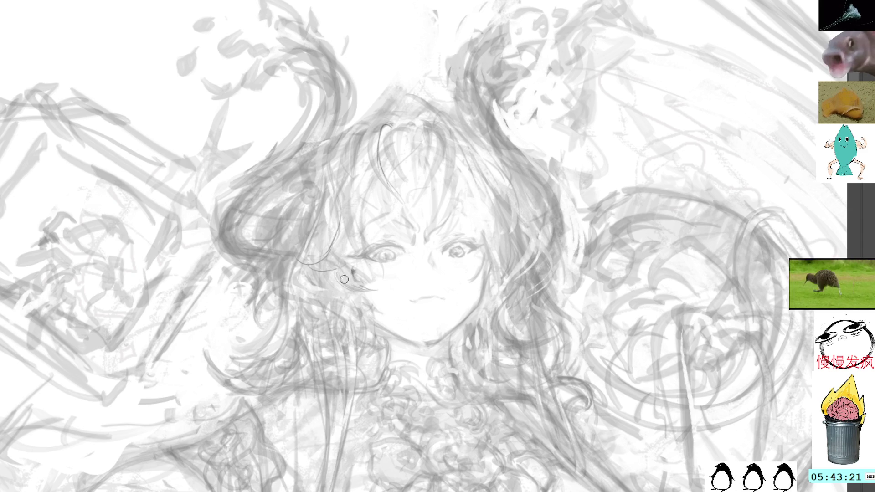
{"action": "mouse_move", "coordinate": [341, 287]}
{"action": "left_mouse_down"}
{"action": "mouse_move", "coordinate": [358, 272]}
{"action": "mouse_move", "coordinate": [380, 291]}
{"action": "mouse_move", "coordinate": [359, 274]}
{"action": "left_mouse_up"}
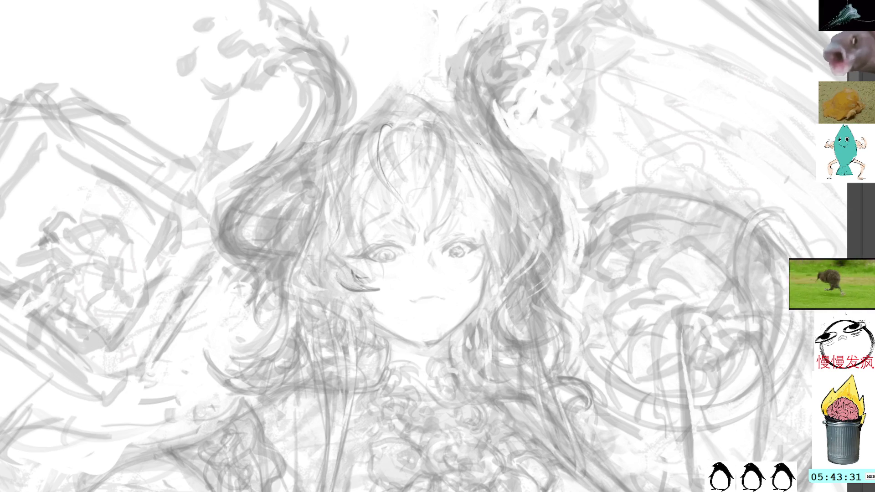
- Add thin strands at the top of the head and in the bangs, deleting one bad strand
{"action": "mouse_move", "coordinate": [427, 111]}
{"action": "left_mouse_down"}
{"action": "mouse_move", "coordinate": [449, 182]}
{"action": "mouse_move", "coordinate": [490, 240]}
{"action": "mouse_move", "coordinate": [513, 235]}
{"action": "left_mouse_up"}
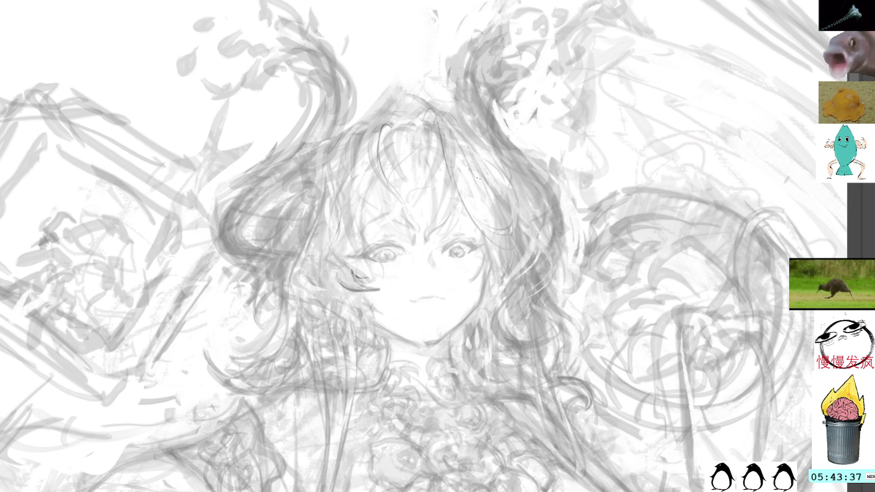
{"action": "mouse_move", "coordinate": [425, 123]}
{"action": "left_mouse_down"}
{"action": "mouse_move", "coordinate": [450, 145]}
{"action": "mouse_move", "coordinate": [454, 132]}
{"action": "left_mouse_up"}
{"action": "left_click_drag", "start_coordinate": [454, 141], "coordinate": [457, 173]}
{"action": "left_click_drag", "start_coordinate": [437, 219], "coordinate": [425, 251]}
{"action": "mouse_move", "coordinate": [399, 158]}
{"action": "left_mouse_down"}
{"action": "mouse_move", "coordinate": [406, 133]}
{"action": "mouse_move", "coordinate": [397, 199]}
{"action": "left_mouse_up"}
{"action": "key", "text": "Delete"}
{"action": "key", "text": "ctrl+d"}
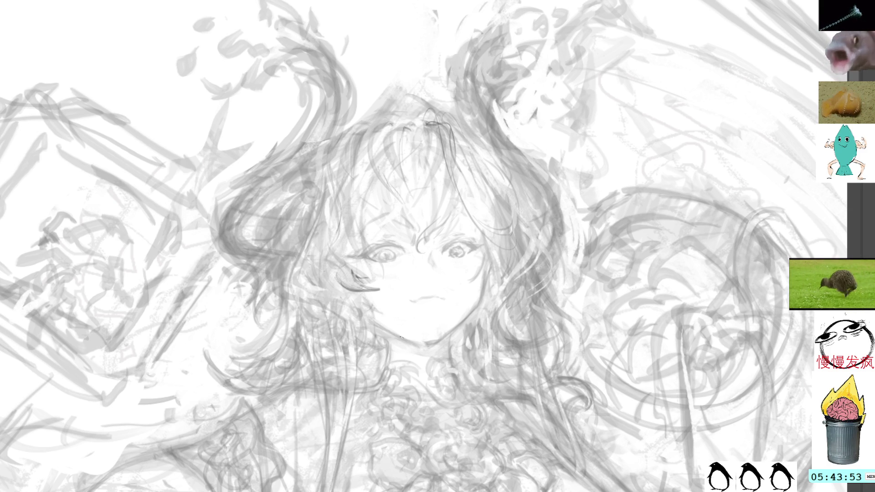
{"action": "mouse_move", "coordinate": [384, 373]}
{"action": "left_mouse_down"}
{"action": "mouse_move", "coordinate": [380, 347]}
{"action": "mouse_move", "coordinate": [398, 256]}
{"action": "left_mouse_up"}
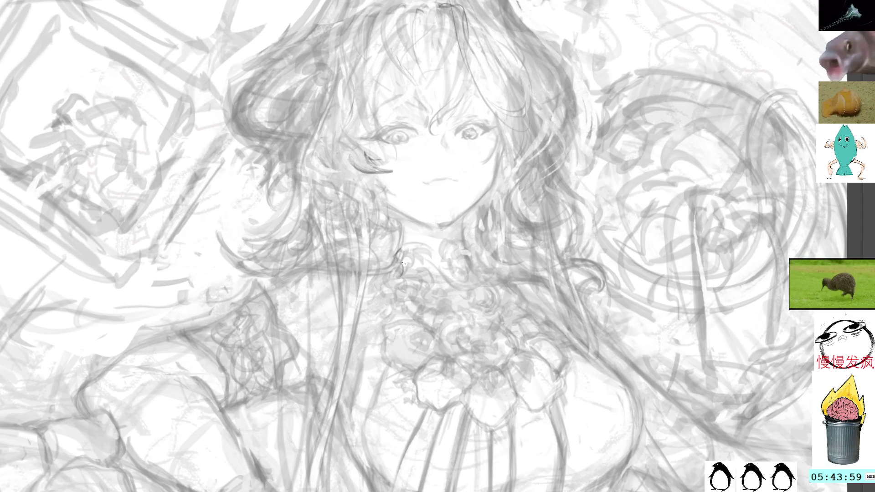
- Try collar ornament strokes below the chin, undo them, and clear a strand selection
{"action": "mouse_move", "coordinate": [402, 260]}
{"action": "left_mouse_down"}
{"action": "mouse_move", "coordinate": [404, 275]}
{"action": "mouse_move", "coordinate": [426, 267]}
{"action": "left_mouse_up"}
{"action": "key", "text": "ctrl+z"}
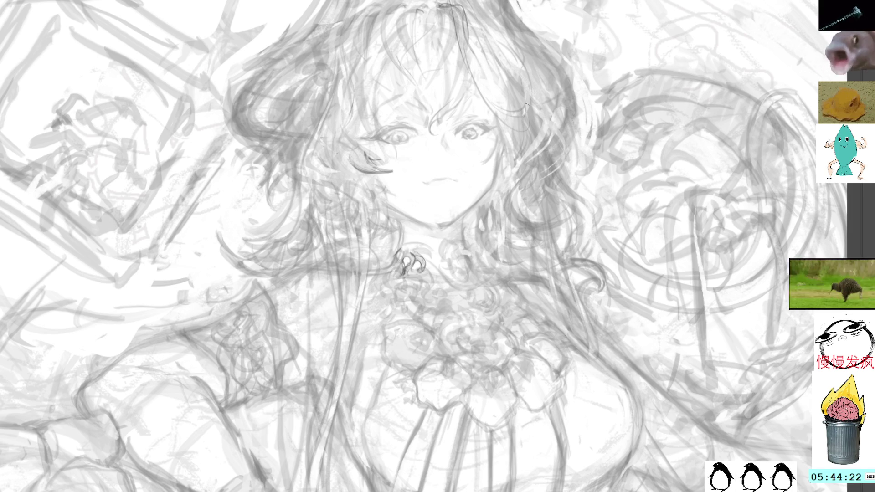
{"action": "left_click_drag", "start_coordinate": [402, 169], "coordinate": [383, 194]}
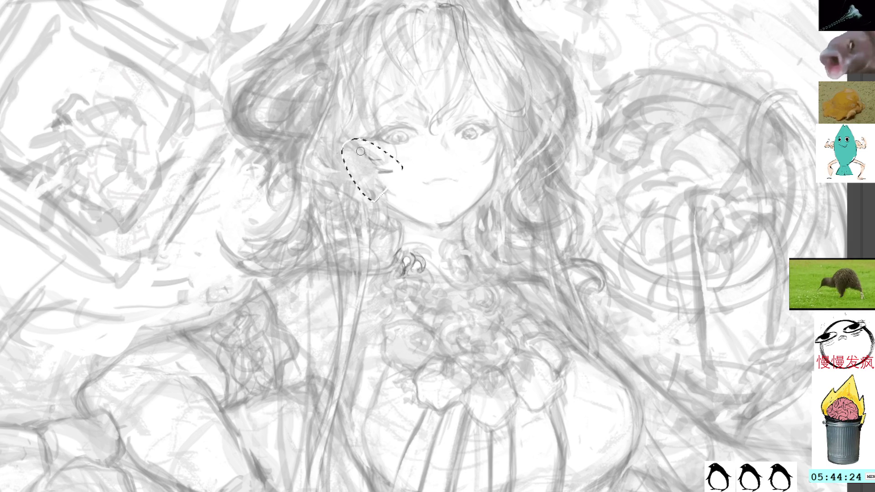
{"action": "key", "text": "ctrl+d"}
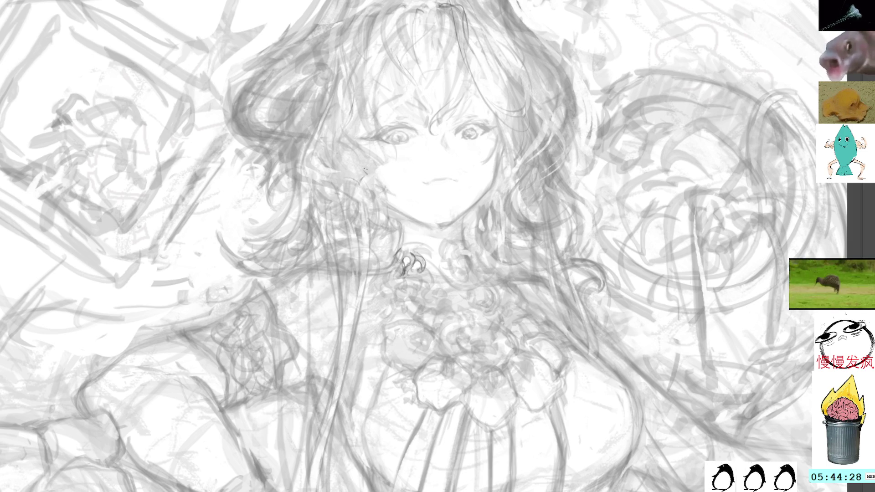
- Add short strokes in the hair right of the face and undo a stray squiggle
{"action": "mouse_move", "coordinate": [499, 152]}
{"action": "left_mouse_down"}
{"action": "mouse_move", "coordinate": [488, 168]}
{"action": "mouse_move", "coordinate": [501, 188]}
{"action": "mouse_move", "coordinate": [513, 186]}
{"action": "left_mouse_up"}
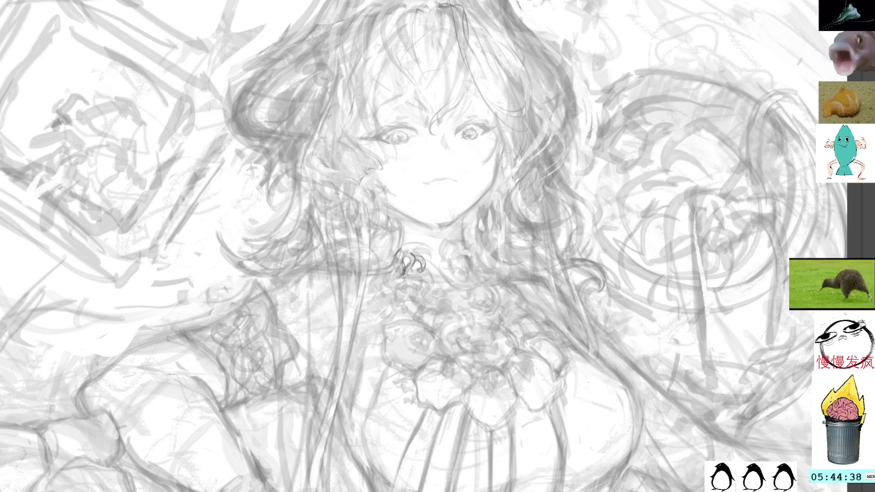
{"action": "left_click_drag", "start_coordinate": [676, 288], "coordinate": [697, 304]}
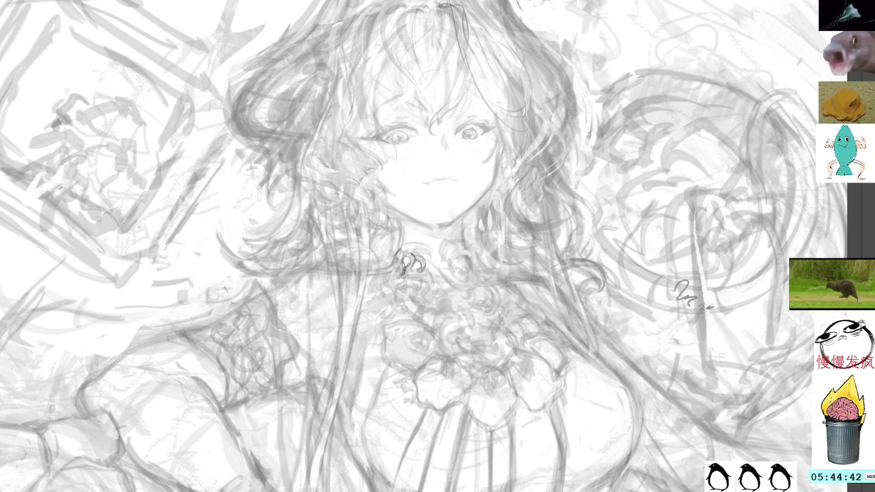
{"action": "key", "text": "ctrl+z"}
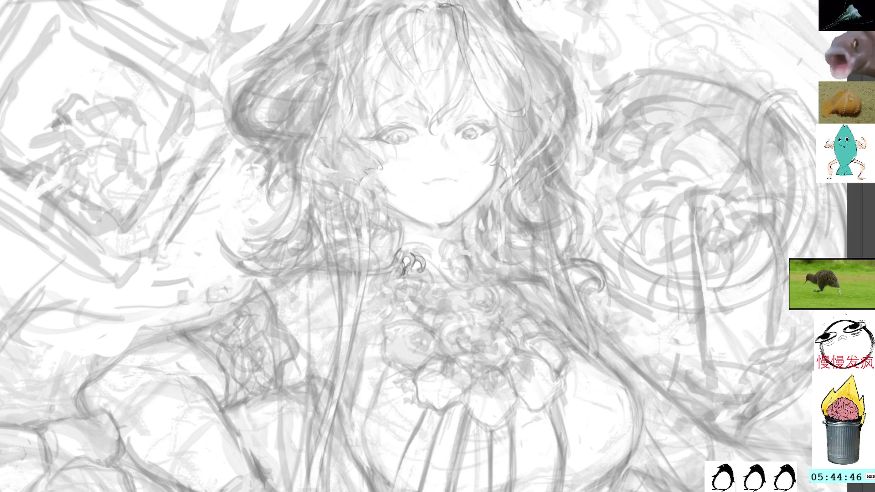
- Undo two test squiggles and ink short lines beside the face and down the hair by the ear
{"action": "mouse_move", "coordinate": [638, 281]}
{"action": "left_mouse_down"}
{"action": "mouse_move", "coordinate": [627, 308]}
{"action": "mouse_move", "coordinate": [645, 312]}
{"action": "left_mouse_up"}
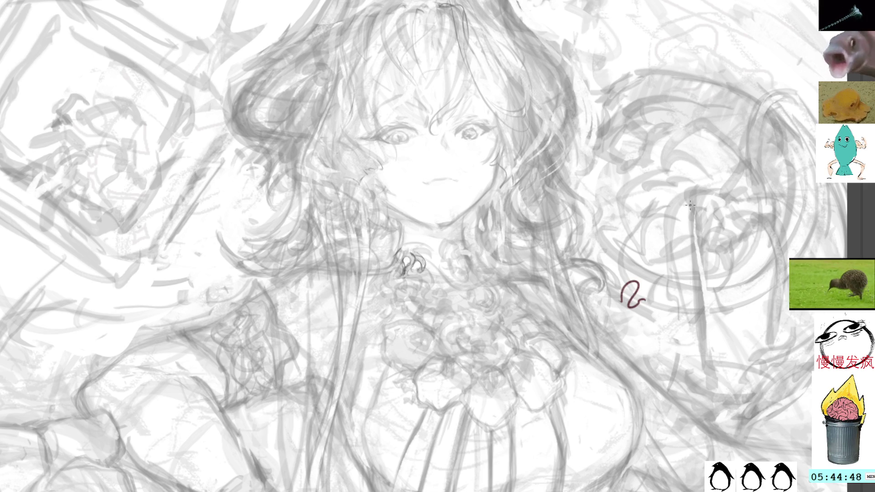
{"action": "key", "text": "ctrl+z"}
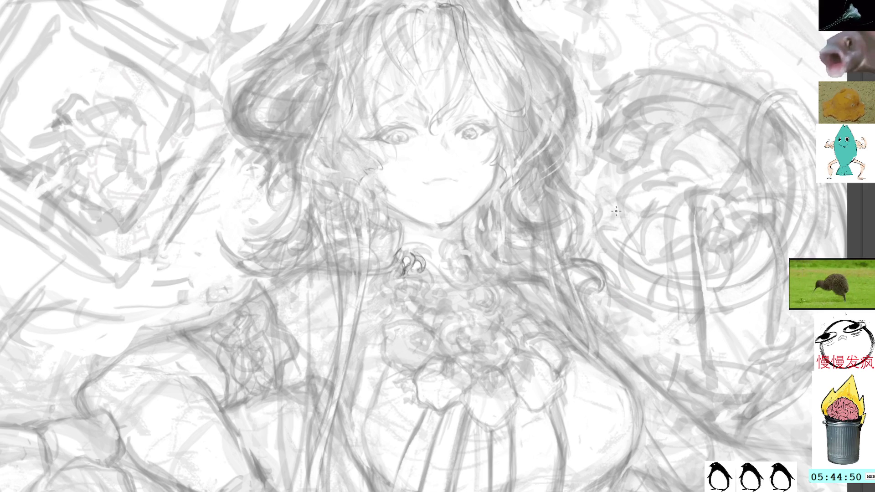
{"action": "left_click_drag", "start_coordinate": [615, 230], "coordinate": [631, 247]}
{"action": "key", "text": "ctrl+z"}
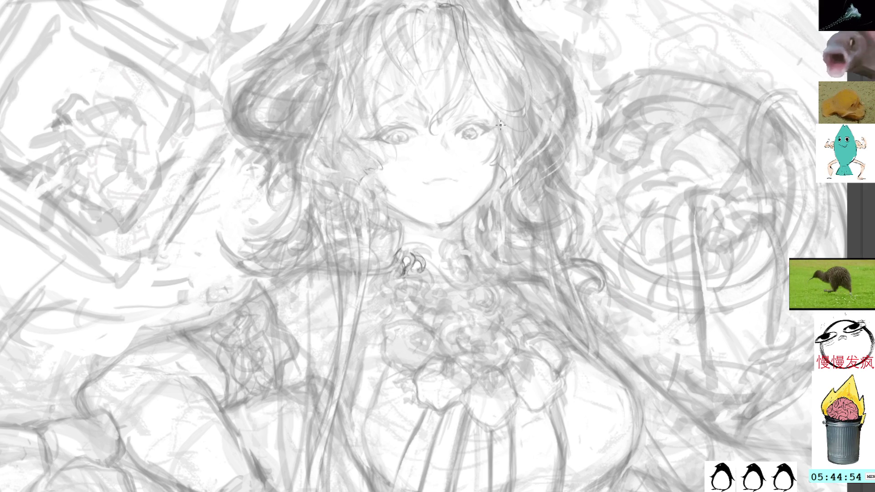
{"action": "left_click_drag", "start_coordinate": [492, 159], "coordinate": [505, 170]}
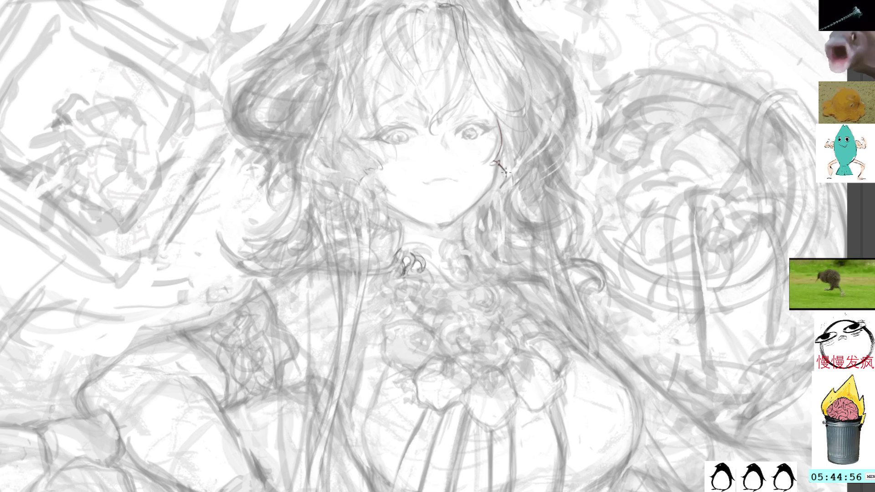
{"action": "left_click_drag", "start_coordinate": [513, 133], "coordinate": [506, 175]}
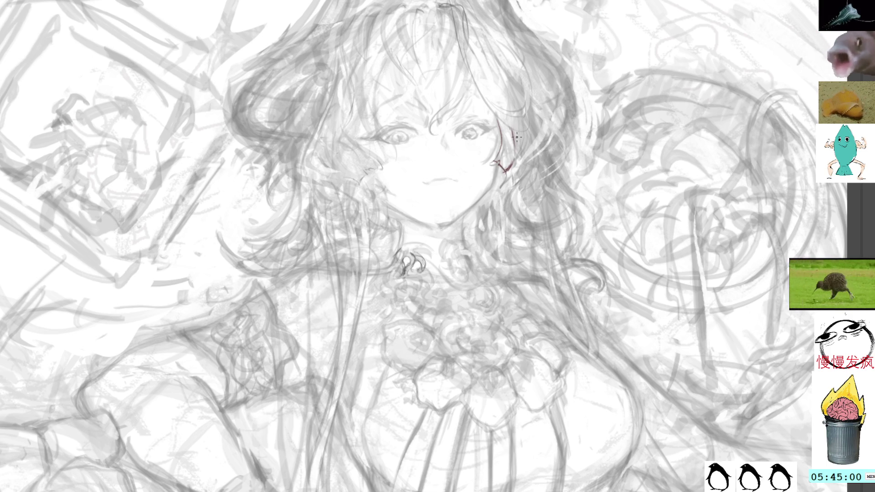
{"action": "left_click_drag", "start_coordinate": [513, 130], "coordinate": [514, 142]}
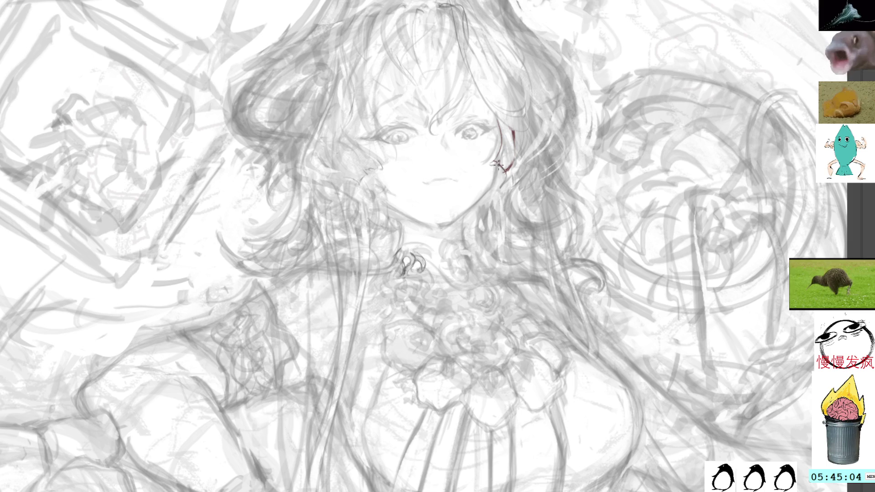
- Ink lines along the face edge and the ear with the canvas temporarily tilted
{"action": "key", "text": "r"}
{"action": "left_click_drag", "start_coordinate": [560, 162], "coordinate": [420, 44]}
{"action": "left_click_drag", "start_coordinate": [399, 132], "coordinate": [418, 198]}
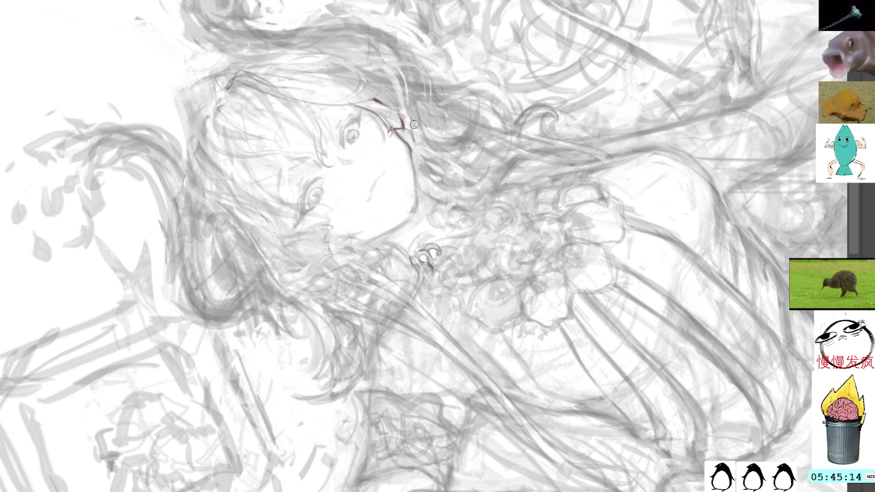
{"action": "mouse_move", "coordinate": [392, 91]}
{"action": "left_mouse_down"}
{"action": "mouse_move", "coordinate": [475, 64]}
{"action": "mouse_move", "coordinate": [489, 149]}
{"action": "left_mouse_up"}
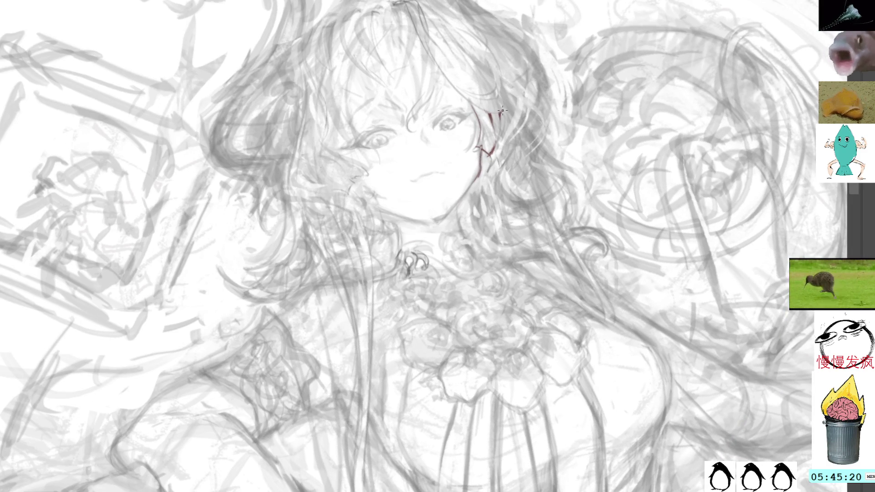
{"action": "left_click_drag", "start_coordinate": [505, 108], "coordinate": [494, 160]}
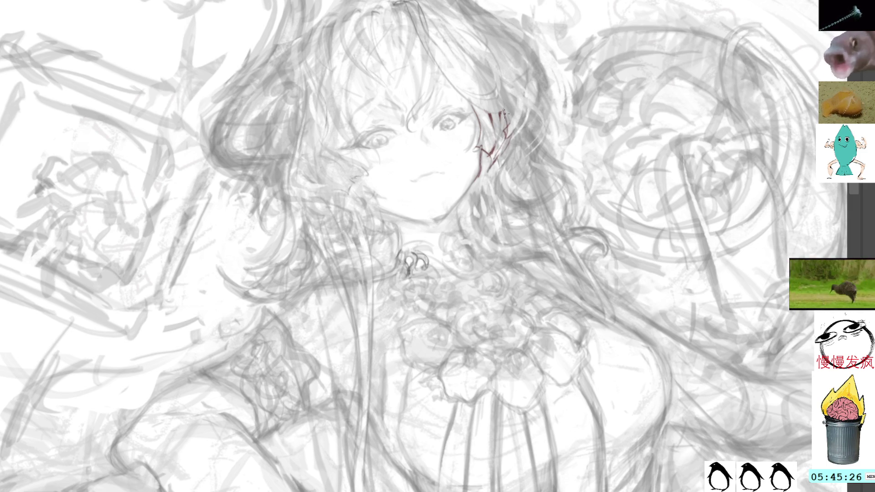
- Pick a colour, hatch the choker, then lasso the face and chest and delete the red strokes
{"action": "key", "text": "alt"}
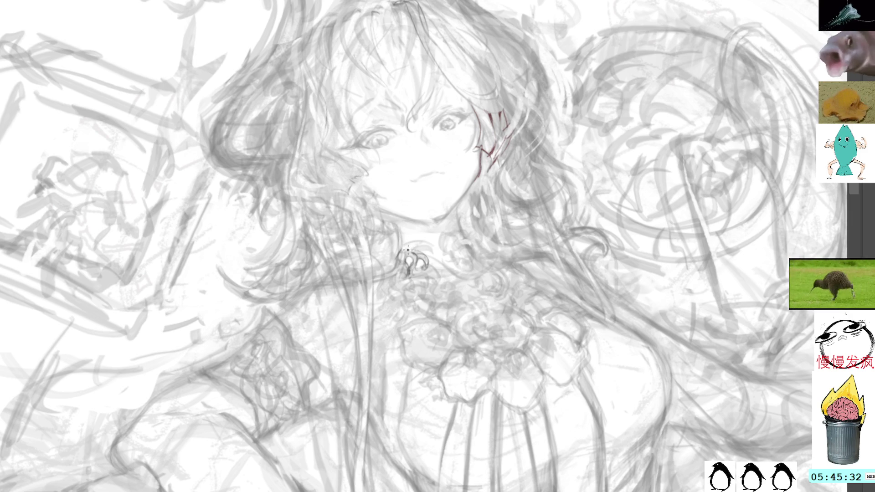
{"action": "mouse_move", "coordinate": [413, 254]}
{"action": "left_mouse_down"}
{"action": "mouse_move", "coordinate": [433, 255]}
{"action": "mouse_move", "coordinate": [437, 242]}
{"action": "left_mouse_up"}
{"action": "key", "text": "l"}
{"action": "mouse_move", "coordinate": [513, 210]}
{"action": "left_mouse_down"}
{"action": "mouse_move", "coordinate": [413, 82]}
{"action": "mouse_move", "coordinate": [588, 203]}
{"action": "left_mouse_up"}
{"action": "key", "text": "Delete"}
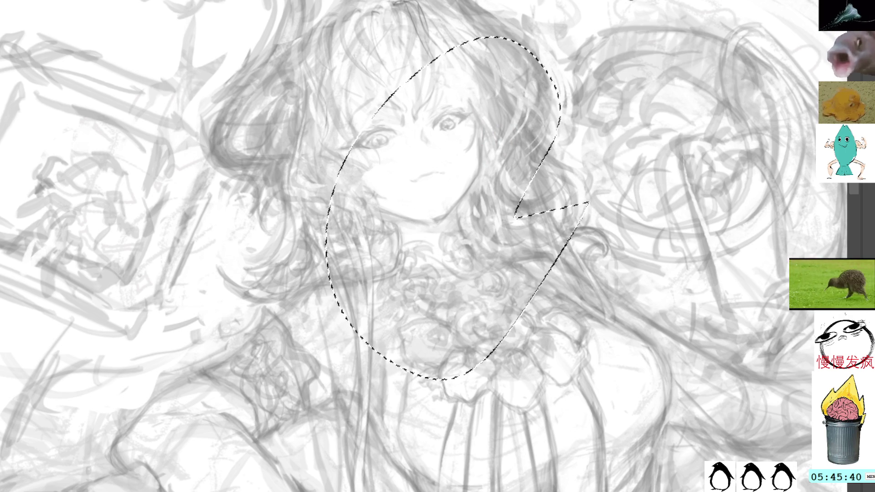
- Clear the selection and fade the sketch layer lighter
{"action": "left_click", "coordinate": [675, 146]}
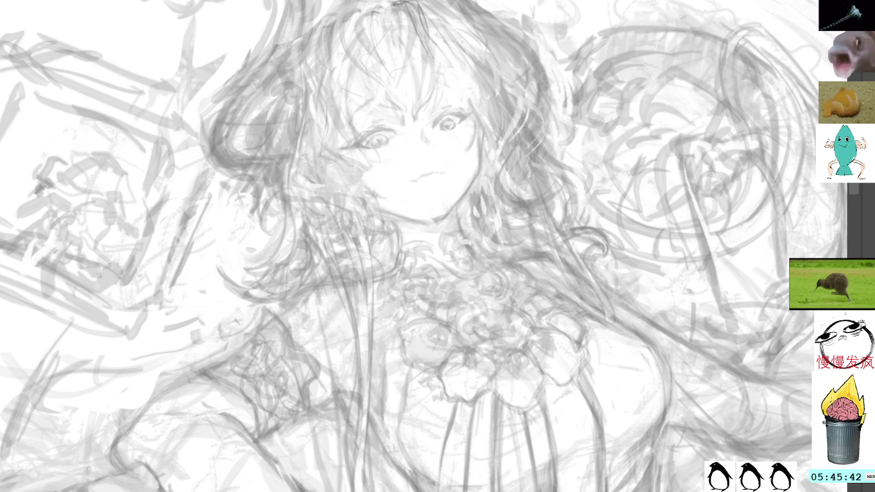
{"action": "key", "text": "5"}
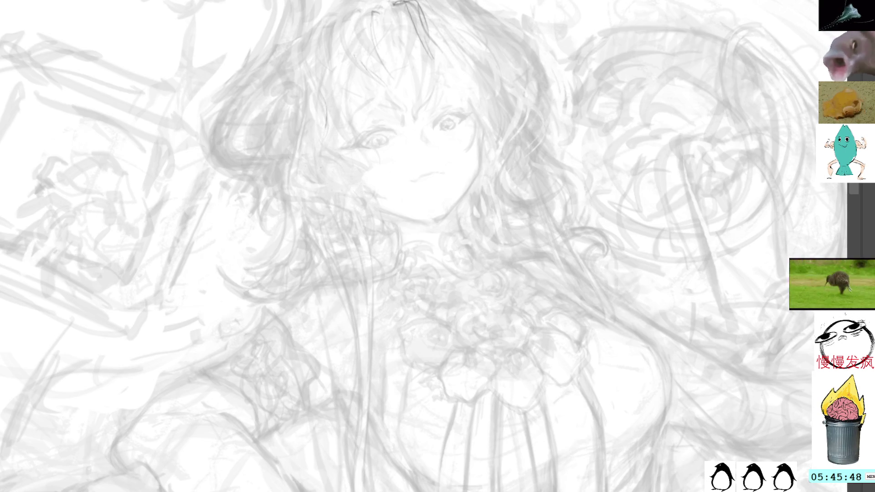
{"action": "left_click_drag", "start_coordinate": [489, 64], "coordinate": [498, 153]}
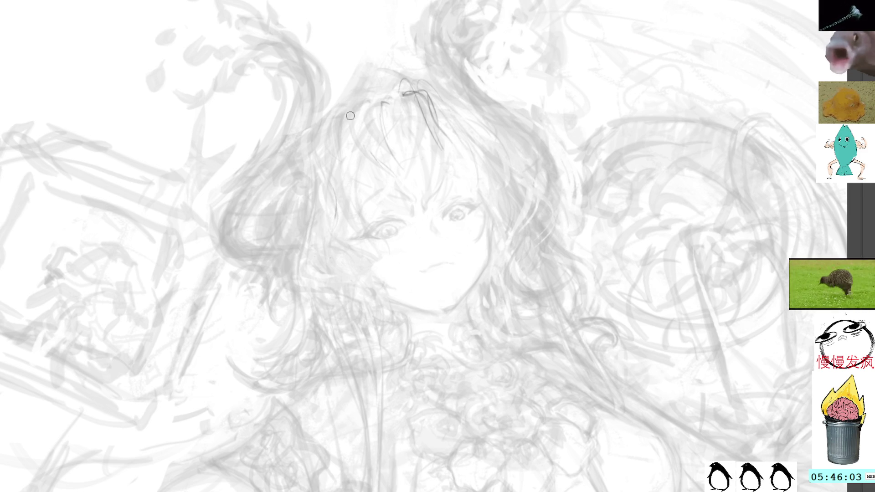
- Ink a hair stroke at the crown, a line left of the face, and the left eye's outer contour
{"action": "mouse_move", "coordinate": [346, 132]}
{"action": "left_mouse_down"}
{"action": "mouse_move", "coordinate": [365, 186]}
{"action": "mouse_move", "coordinate": [385, 190]}
{"action": "left_mouse_up"}
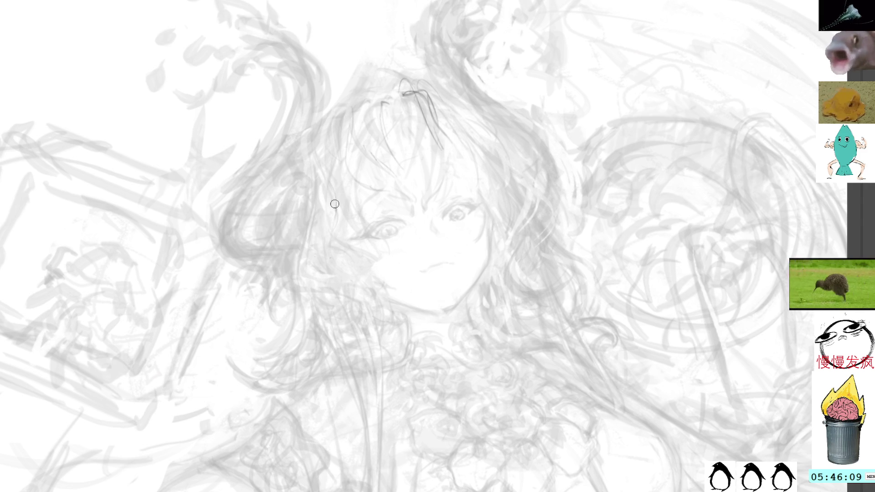
{"action": "left_click_drag", "start_coordinate": [335, 216], "coordinate": [362, 254]}
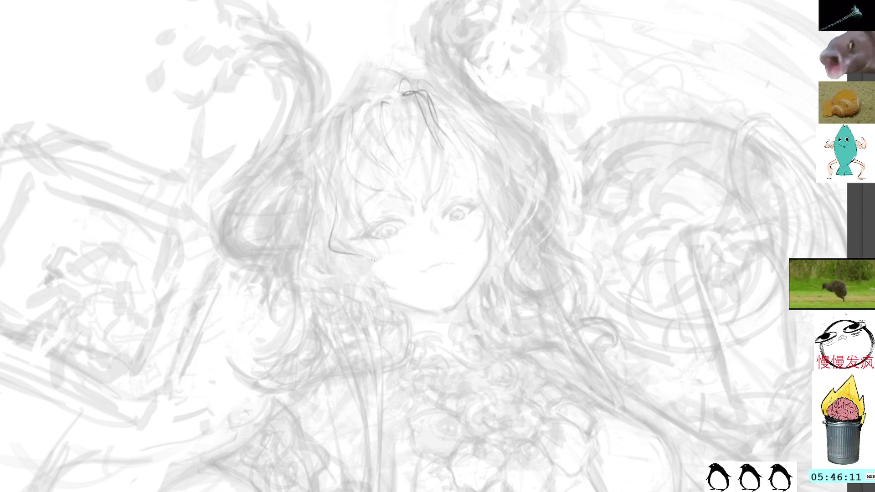
{"action": "key", "text": "End"}
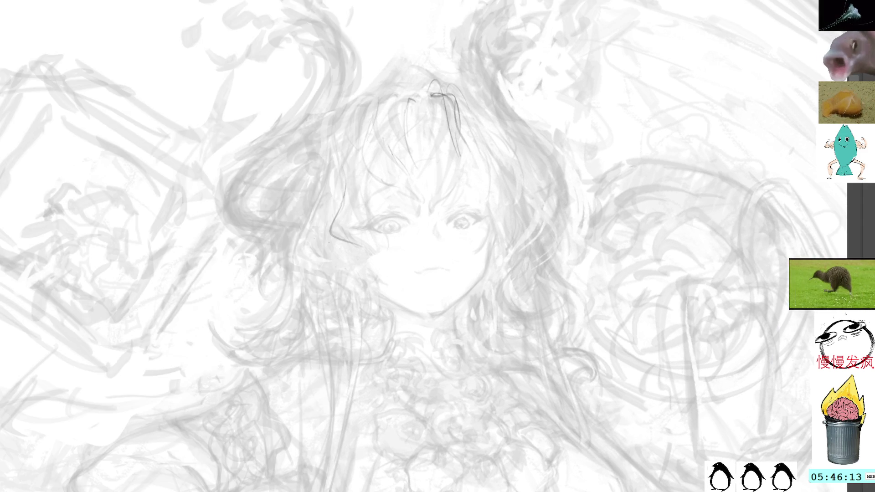
{"action": "left_click_drag", "start_coordinate": [331, 233], "coordinate": [371, 257]}
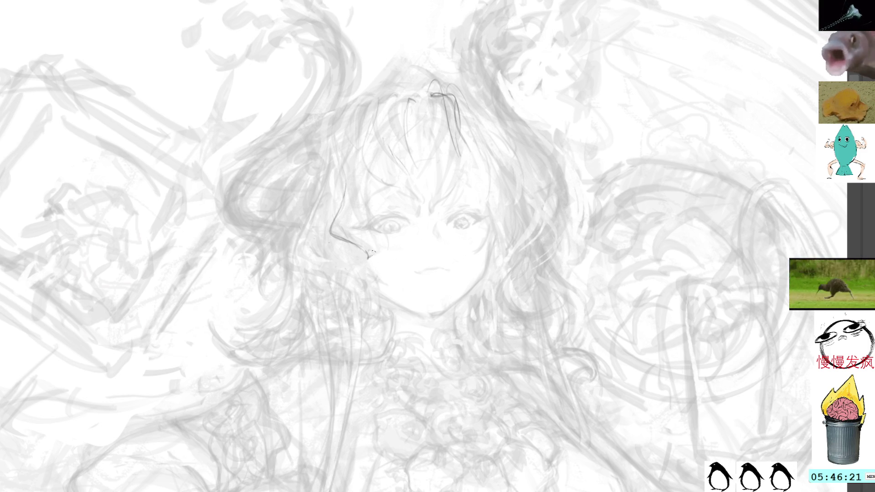
- Darken the left eye contour and draw curved hair strokes left of the face, undoing a faint one
{"action": "left_click_drag", "start_coordinate": [371, 251], "coordinate": [376, 255]}
{"action": "left_click_drag", "start_coordinate": [340, 233], "coordinate": [368, 243]}
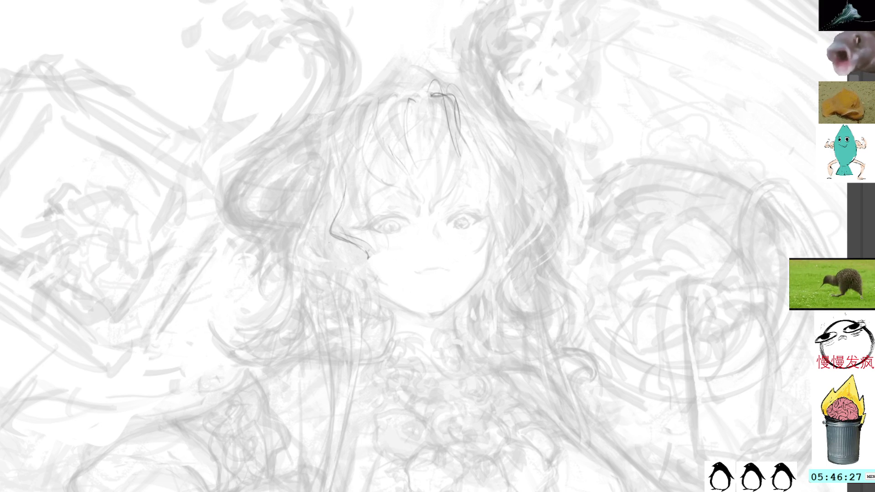
{"action": "left_click_drag", "start_coordinate": [326, 197], "coordinate": [304, 259]}
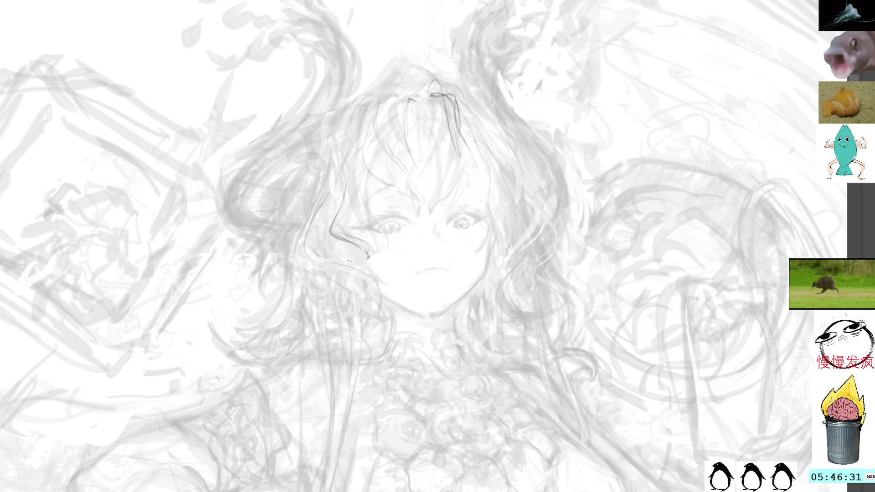
{"action": "mouse_move", "coordinate": [324, 219]}
{"action": "left_mouse_down"}
{"action": "mouse_move", "coordinate": [320, 260]}
{"action": "mouse_move", "coordinate": [355, 274]}
{"action": "left_mouse_up"}
{"action": "left_click_drag", "start_coordinate": [319, 239], "coordinate": [361, 275]}
{"action": "key", "text": "ctrl+z"}
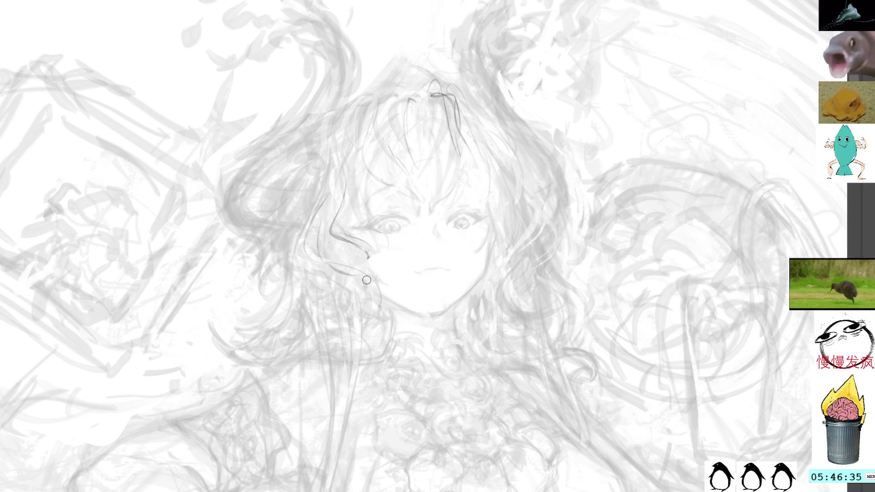
- Ink thin strands and long hair strands falling down the left side of the face
{"action": "mouse_move", "coordinate": [419, 249]}
{"action": "left_mouse_down"}
{"action": "mouse_move", "coordinate": [404, 160]}
{"action": "mouse_move", "coordinate": [396, 278]}
{"action": "left_mouse_up"}
{"action": "left_click_drag", "start_coordinate": [407, 239], "coordinate": [403, 265]}
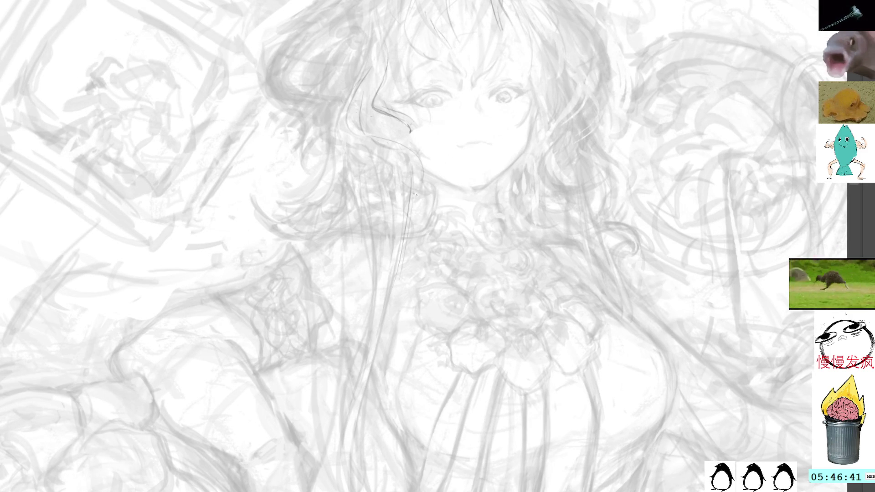
{"action": "left_click_drag", "start_coordinate": [410, 188], "coordinate": [349, 491]}
{"action": "left_click_drag", "start_coordinate": [382, 337], "coordinate": [339, 491]}
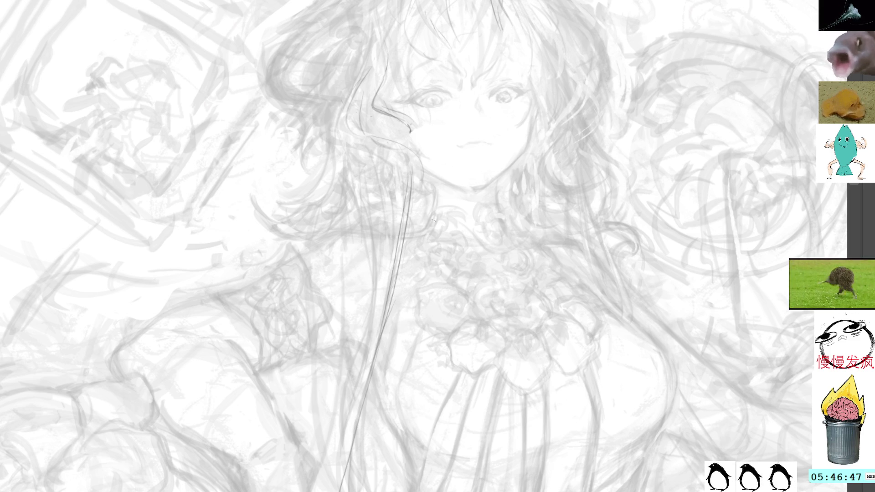
{"action": "left_click_drag", "start_coordinate": [472, 259], "coordinate": [440, 318]}
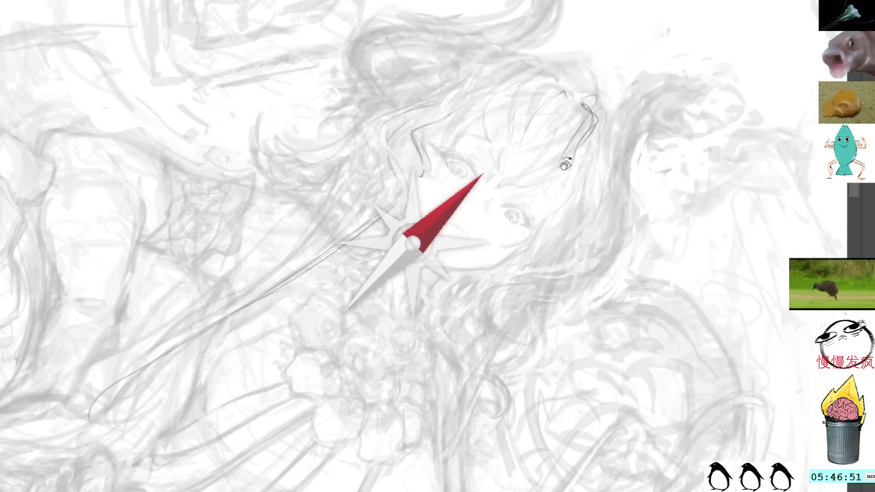
{"action": "left_click_drag", "start_coordinate": [385, 115], "coordinate": [409, 210]}
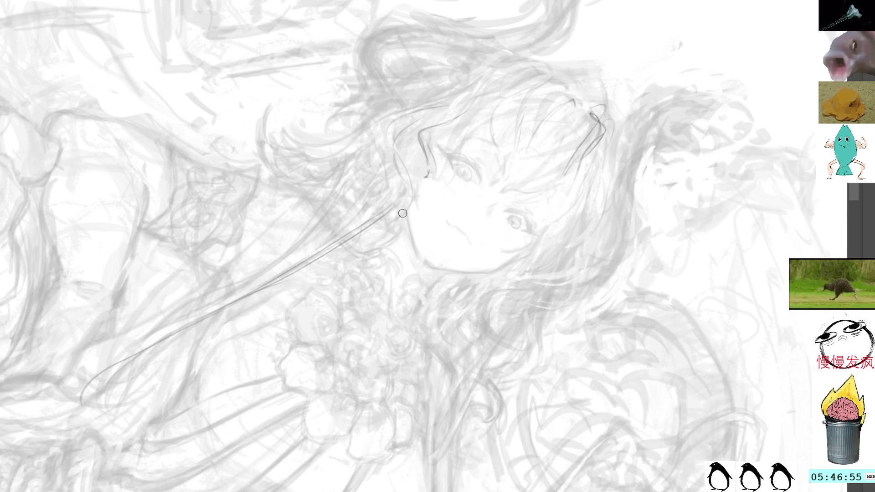
- Ink a dark stroke along the face's left cheek contour, then turn the canvas view back upright
{"action": "left_click_drag", "start_coordinate": [407, 214], "coordinate": [414, 240]}
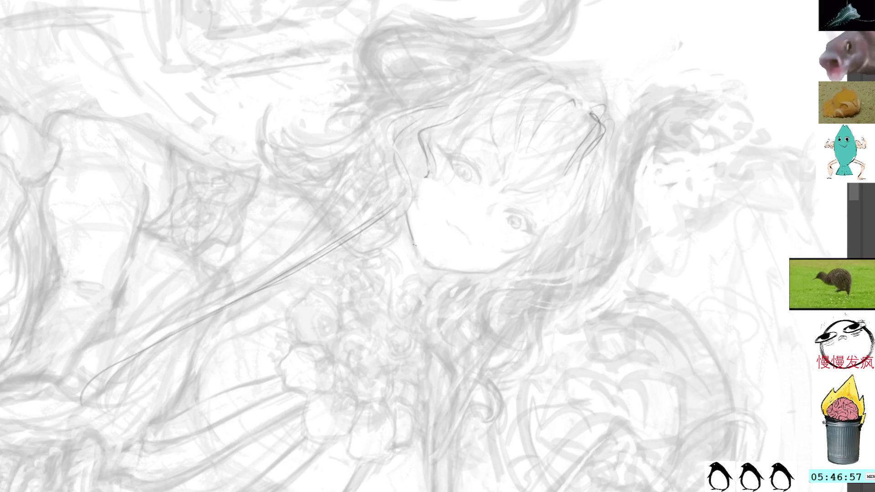
{"action": "key", "text": "r"}
{"action": "left_click_drag", "start_coordinate": [613, 215], "coordinate": [326, 33]}
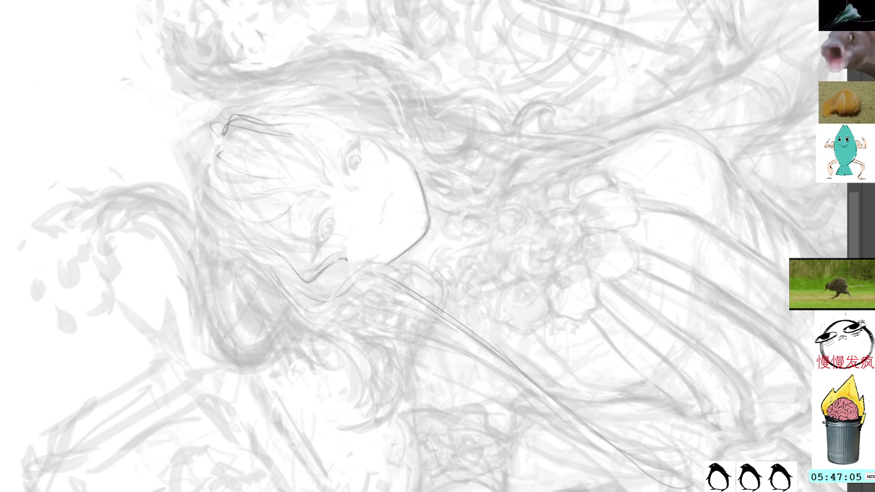
{"action": "left_click_drag", "start_coordinate": [488, 94], "coordinate": [432, 72]}
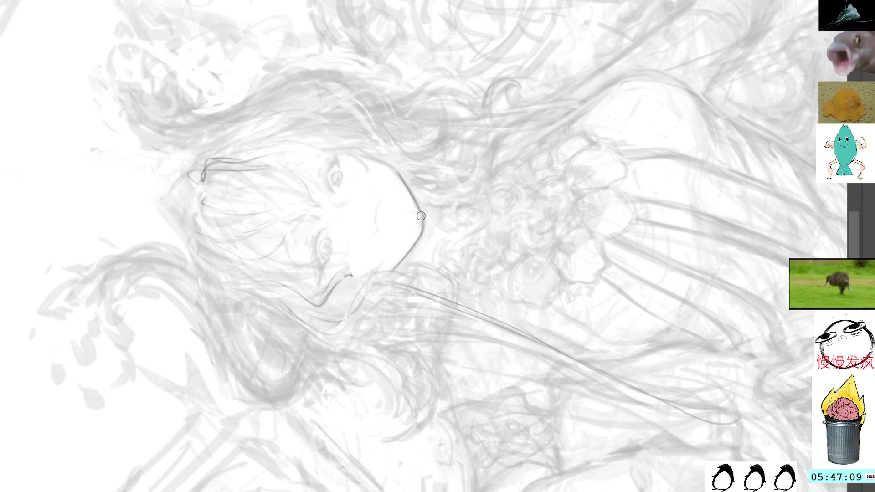
{"action": "left_click_drag", "start_coordinate": [386, 115], "coordinate": [506, 152]}
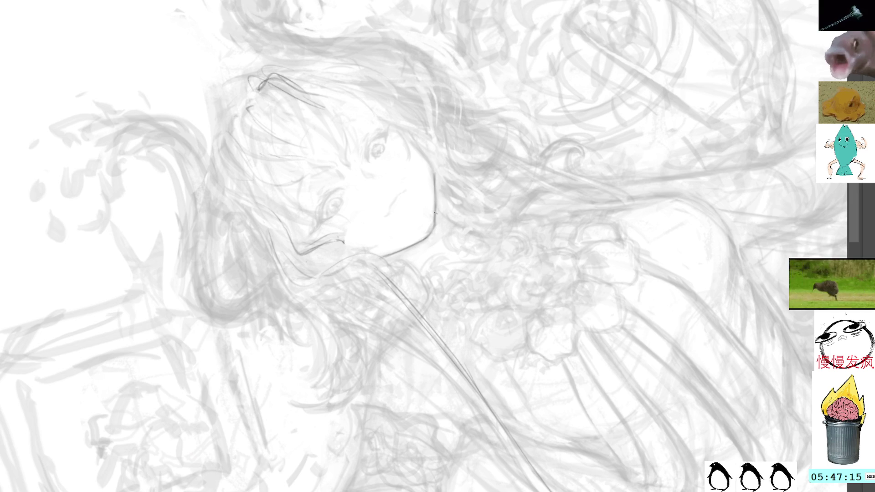
{"action": "mouse_move", "coordinate": [438, 226]}
{"action": "left_mouse_down"}
{"action": "mouse_move", "coordinate": [511, 107]}
{"action": "mouse_move", "coordinate": [478, 178]}
{"action": "left_mouse_up"}
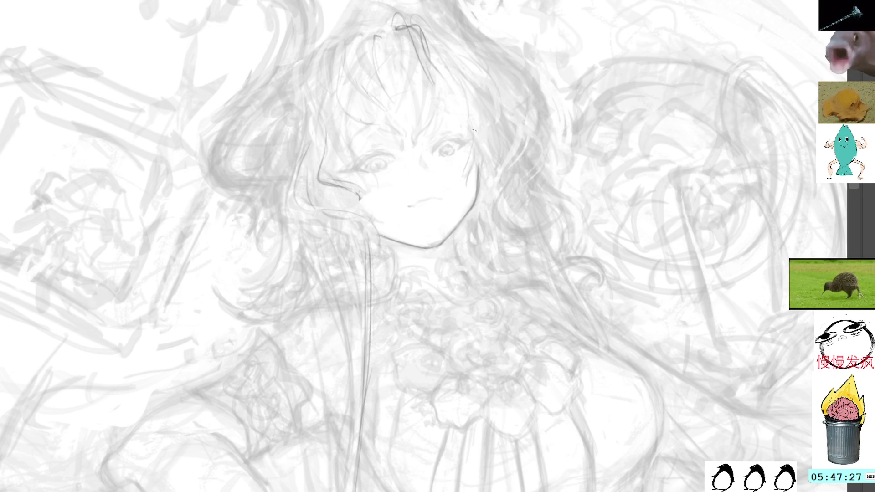
- Darken a short hair line just right of the face and tilt the canvas for stroking
{"action": "left_click_drag", "start_coordinate": [473, 144], "coordinate": [479, 178]}
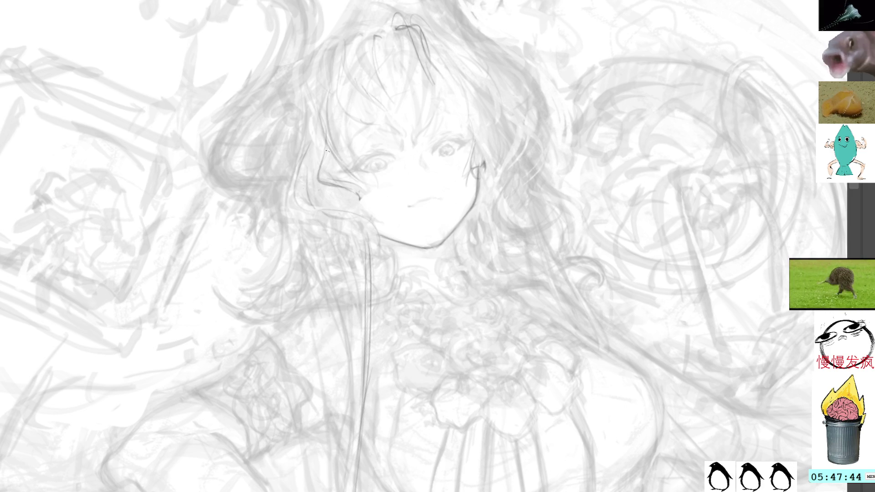
{"action": "mouse_move", "coordinate": [359, 200]}
{"action": "left_mouse_down"}
{"action": "mouse_move", "coordinate": [410, 36]}
{"action": "mouse_move", "coordinate": [347, 119]}
{"action": "left_mouse_up"}
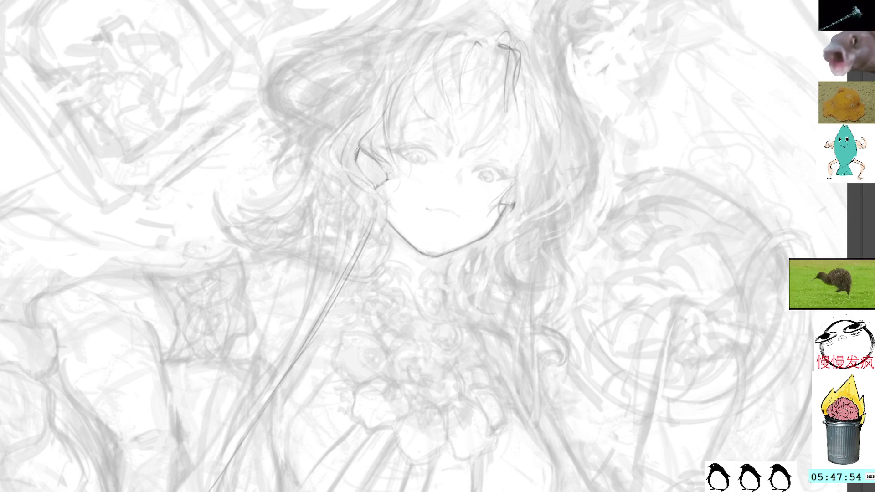
- Zoom in and ink several short dark lines along the curling hair edge by the ear
{"action": "mouse_move", "coordinate": [497, 17]}
{"action": "left_mouse_down"}
{"action": "mouse_move", "coordinate": [419, 6]}
{"action": "mouse_move", "coordinate": [429, 11]}
{"action": "left_mouse_up"}
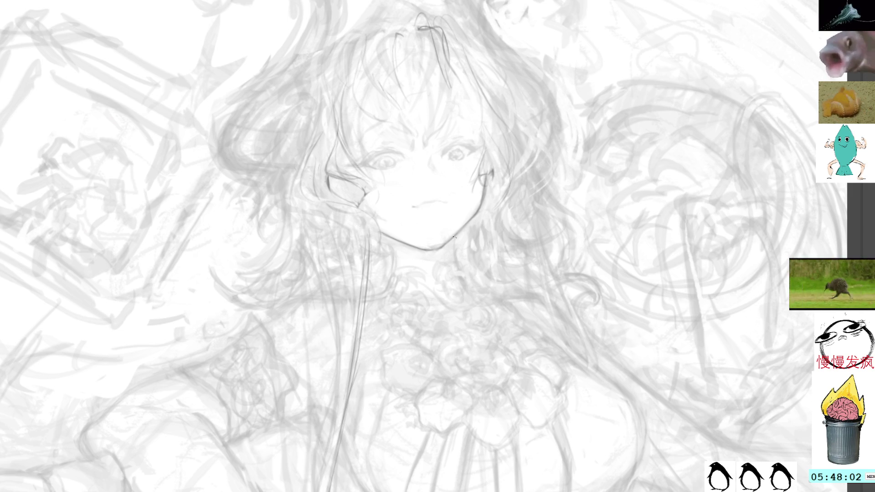
{"action": "scroll", "coordinate": [438, 246], "scroll_direction": "up", "scroll_amount": 1}
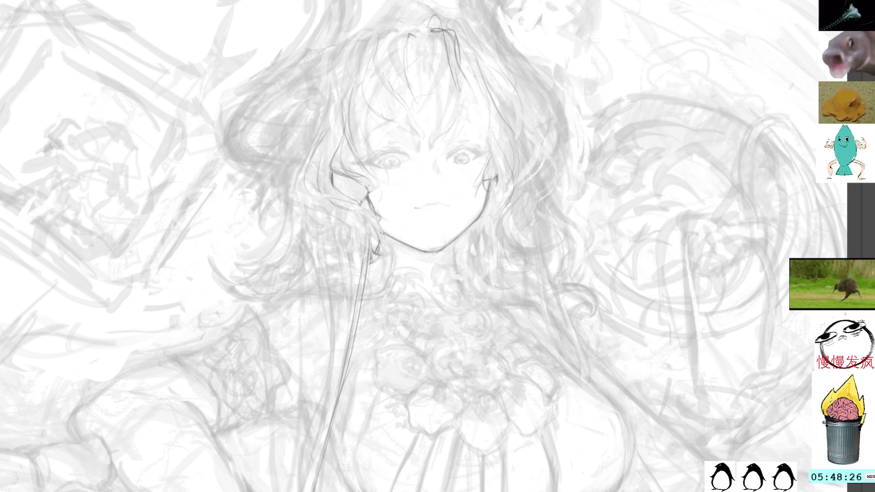
{"action": "left_click_drag", "start_coordinate": [370, 212], "coordinate": [381, 240]}
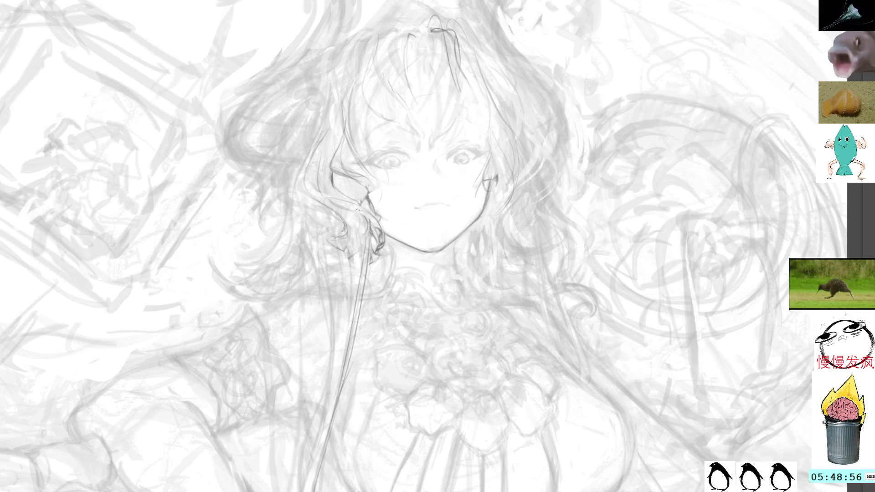
{"action": "left_click_drag", "start_coordinate": [371, 216], "coordinate": [373, 233]}
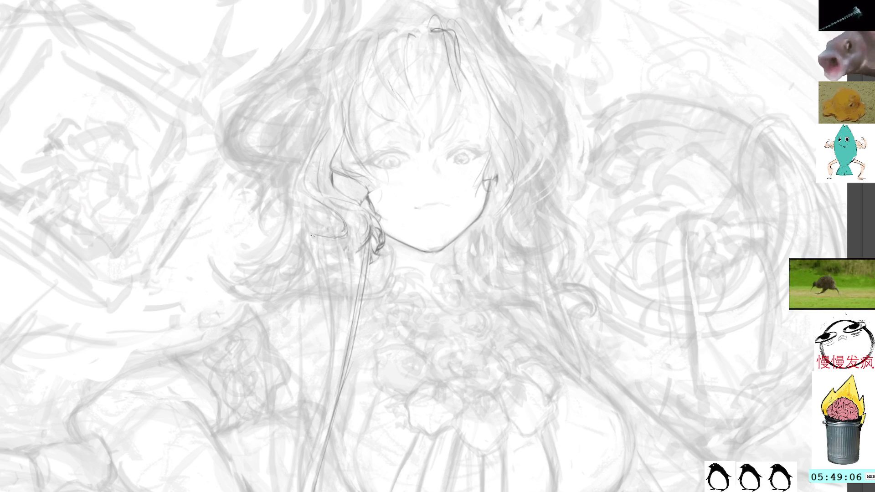
{"action": "left_click_drag", "start_coordinate": [326, 250], "coordinate": [354, 256]}
{"action": "key", "text": "r"}
{"action": "mouse_move", "coordinate": [420, 88]}
{"action": "left_mouse_down"}
{"action": "mouse_move", "coordinate": [425, 68]}
{"action": "mouse_move", "coordinate": [263, 128]}
{"action": "left_mouse_up"}
- Undo the stray hooked stroke beside the hair and rotate the drawing upright again
{"action": "mouse_move", "coordinate": [331, 210]}
{"action": "left_mouse_down"}
{"action": "mouse_move", "coordinate": [313, 193]}
{"action": "mouse_move", "coordinate": [275, 78]}
{"action": "mouse_move", "coordinate": [345, 135]}
{"action": "left_mouse_up"}
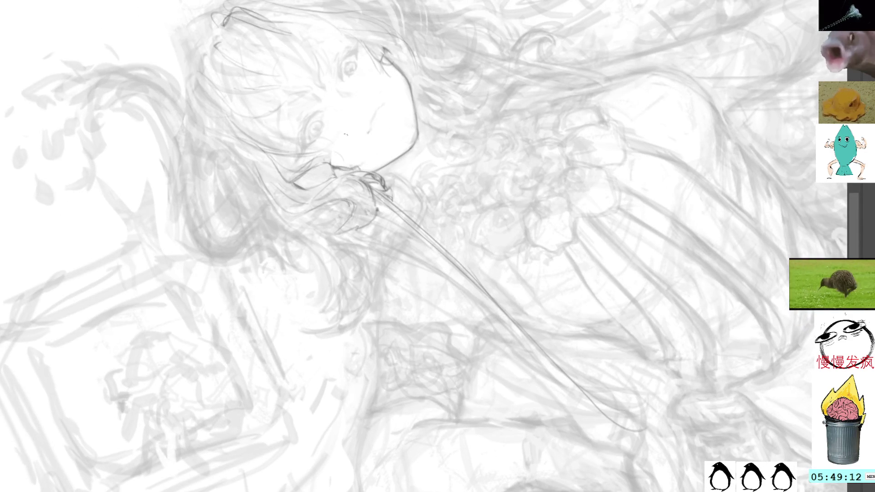
{"action": "key", "text": "ctrl+z"}
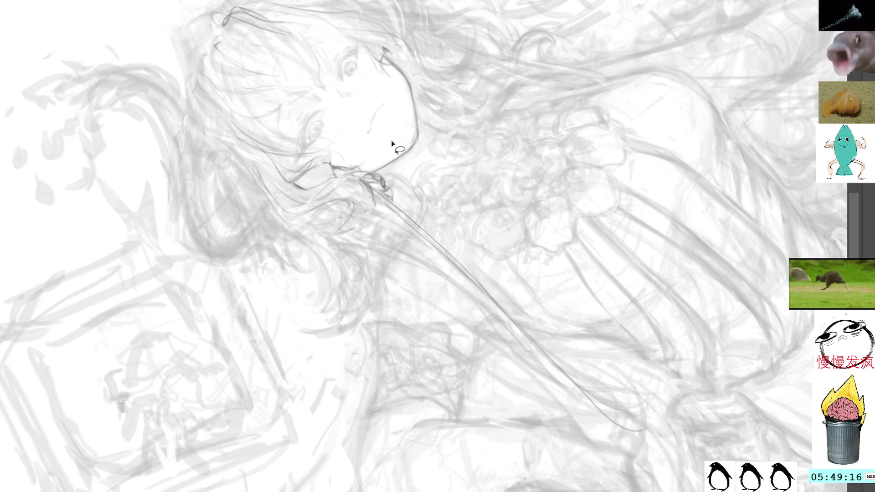
{"action": "mouse_move", "coordinate": [346, 223]}
{"action": "left_mouse_down"}
{"action": "mouse_move", "coordinate": [453, 113]}
{"action": "mouse_move", "coordinate": [334, 228]}
{"action": "left_mouse_up"}
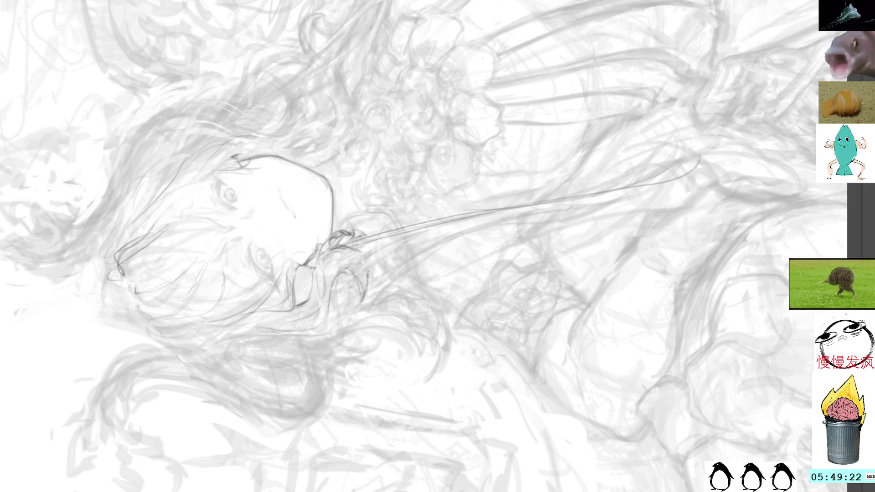
{"action": "mouse_move", "coordinate": [498, 73]}
{"action": "left_mouse_down"}
{"action": "mouse_move", "coordinate": [523, 185]}
{"action": "mouse_move", "coordinate": [472, 275]}
{"action": "left_mouse_up"}
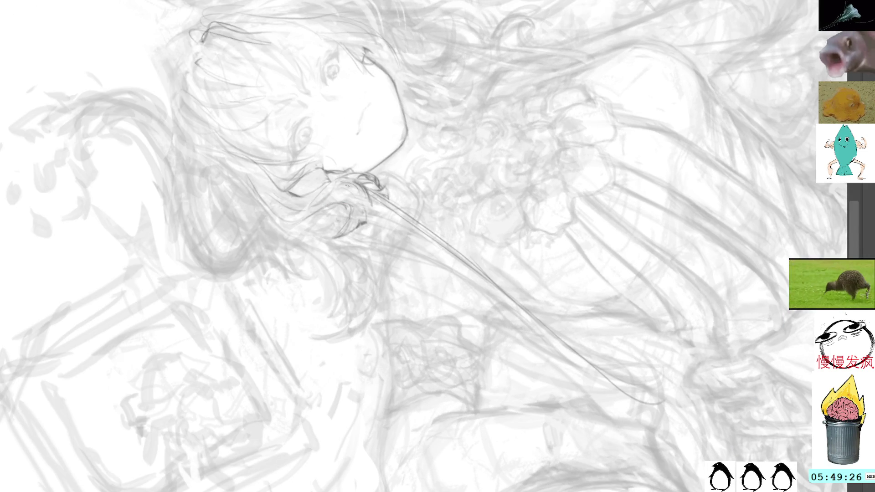
{"action": "left_click_drag", "start_coordinate": [460, 72], "coordinate": [454, 195]}
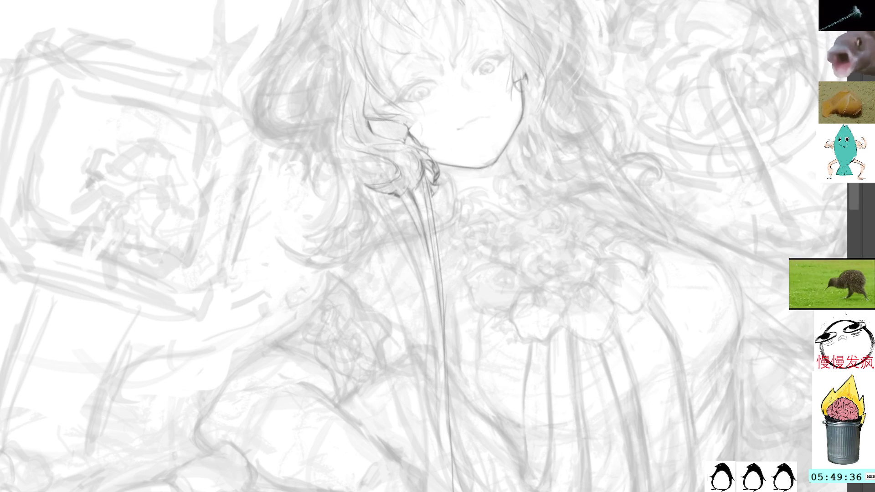
- Ink the neck line below the chin with dark pencil strokes, redoing one bad stroke
{"action": "left_click_drag", "start_coordinate": [416, 191], "coordinate": [422, 227]}
{"action": "left_click_drag", "start_coordinate": [421, 177], "coordinate": [418, 182]}
{"action": "key", "text": "ctrl+z"}
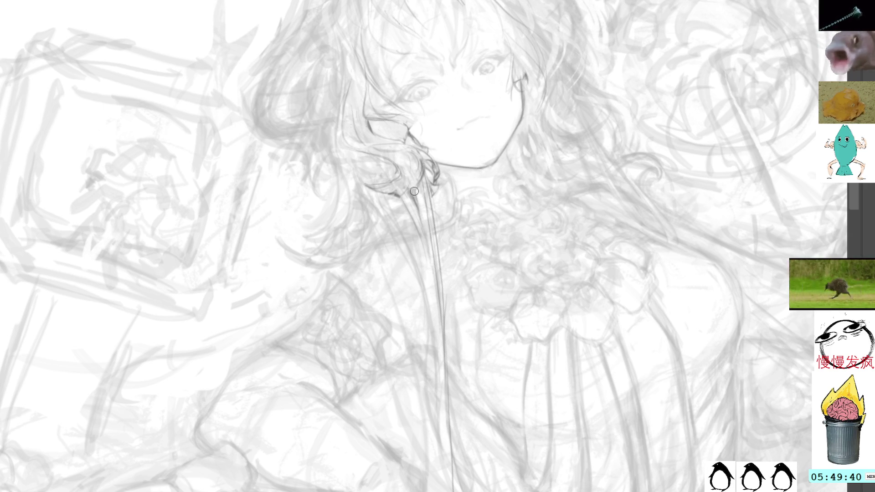
{"action": "left_click_drag", "start_coordinate": [418, 205], "coordinate": [429, 255]}
{"action": "mouse_move", "coordinate": [415, 190]}
{"action": "left_mouse_down"}
{"action": "mouse_move", "coordinate": [431, 263]}
{"action": "mouse_move", "coordinate": [424, 201]}
{"action": "left_mouse_up"}
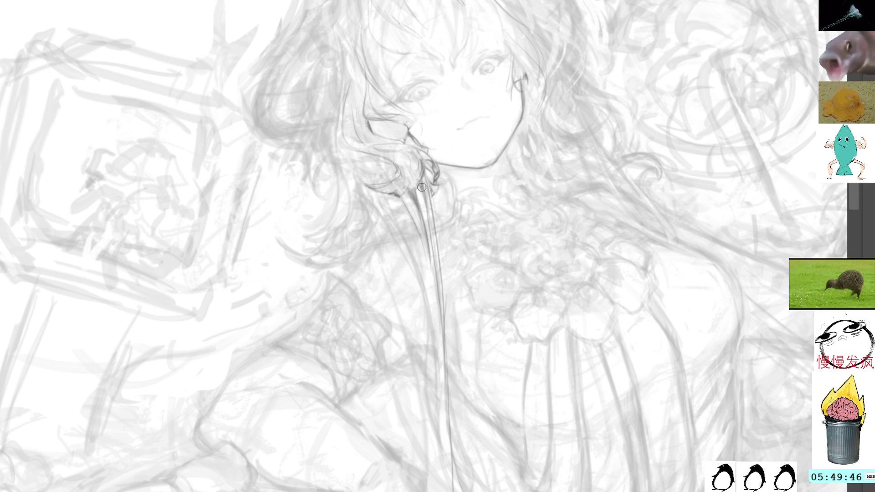
- Trace the long hair strand left of the face in dark lines, replacing an over-dark stroke
{"action": "key", "text": "6"}
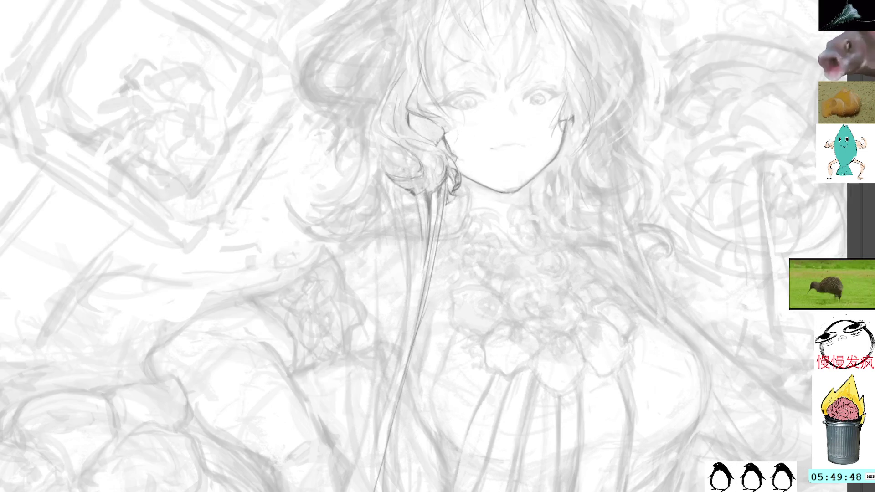
{"action": "left_click_drag", "start_coordinate": [453, 294], "coordinate": [352, 204]}
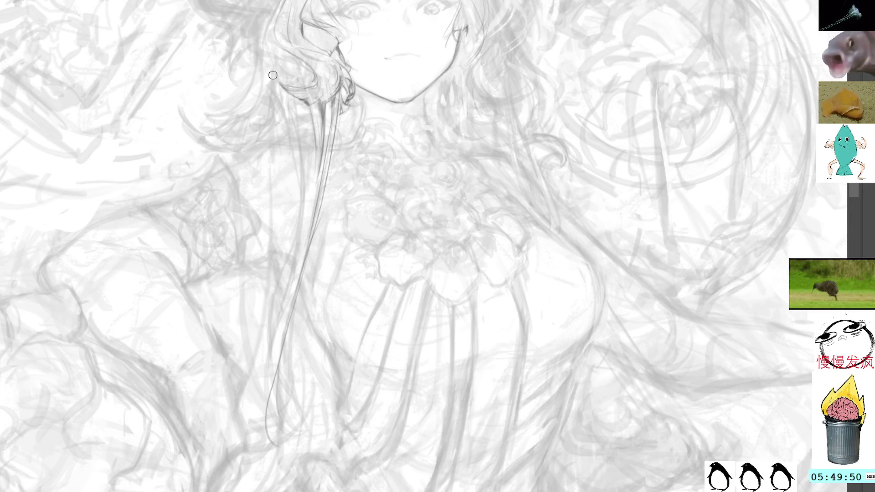
{"action": "left_click_drag", "start_coordinate": [278, 78], "coordinate": [305, 240]}
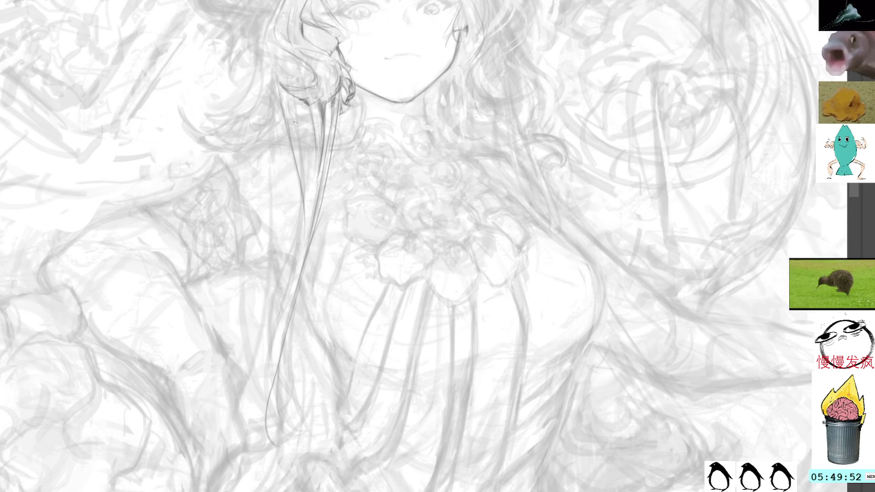
{"action": "left_click_drag", "start_coordinate": [295, 120], "coordinate": [308, 240]}
{"action": "key", "text": "ctrl+z"}
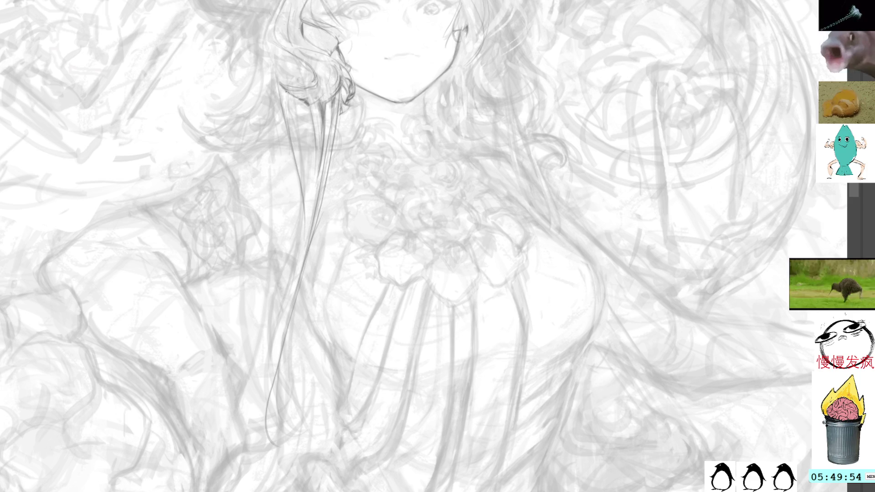
{"action": "left_click_drag", "start_coordinate": [290, 98], "coordinate": [301, 264]}
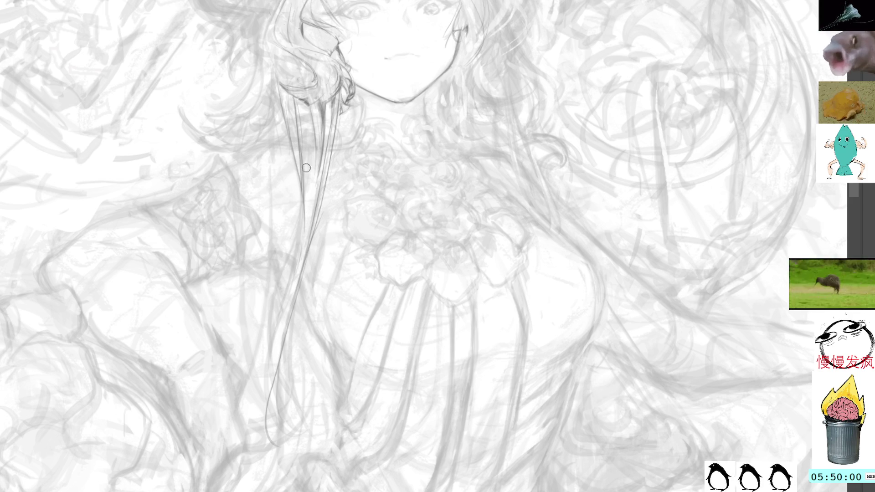
{"action": "left_click_drag", "start_coordinate": [301, 164], "coordinate": [306, 228]}
{"action": "left_click_drag", "start_coordinate": [306, 189], "coordinate": [304, 246]}
{"action": "mouse_move", "coordinate": [304, 103]}
{"action": "left_mouse_down"}
{"action": "mouse_move", "coordinate": [308, 145]}
{"action": "mouse_move", "coordinate": [286, 290]}
{"action": "mouse_move", "coordinate": [260, 374]}
{"action": "left_mouse_up"}
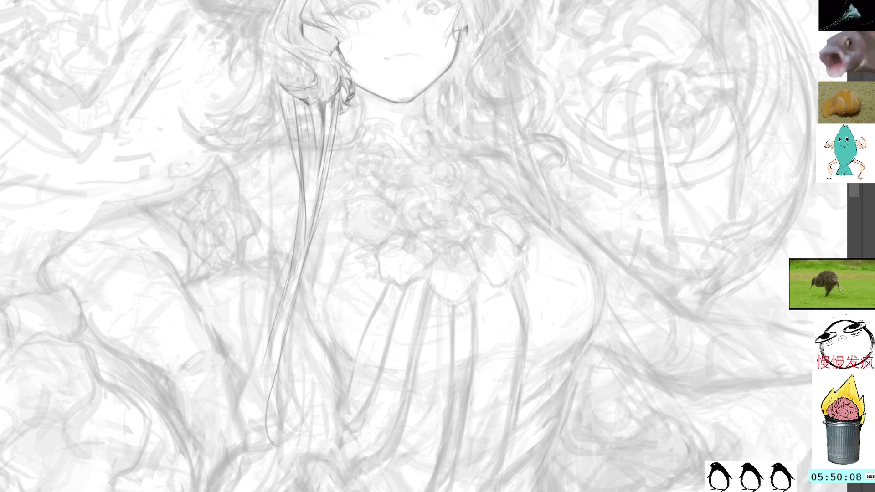
- Refine the hair strand with more short strokes and add a line on the hair left of the face
{"action": "left_click_drag", "start_coordinate": [300, 173], "coordinate": [284, 262]}
{"action": "key", "text": "ctrl+z"}
{"action": "key", "text": "ctrl+z"}
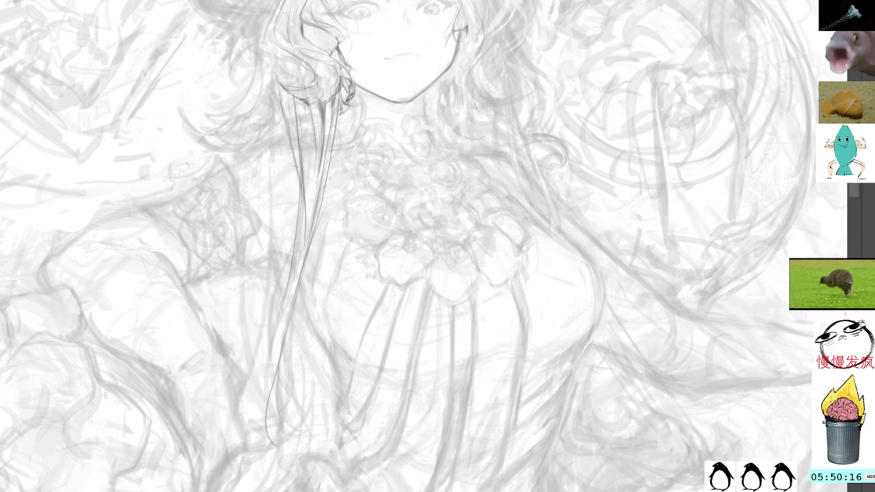
{"action": "left_click_drag", "start_coordinate": [297, 192], "coordinate": [287, 250]}
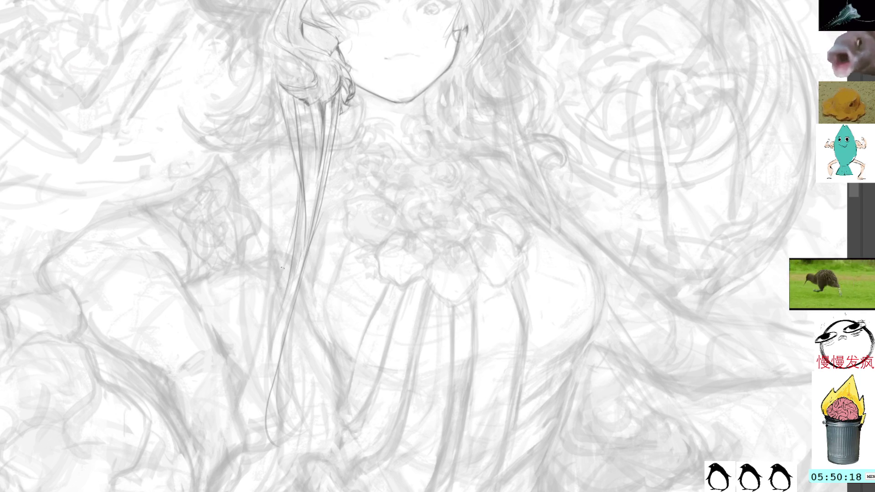
{"action": "left_click_drag", "start_coordinate": [298, 175], "coordinate": [292, 233]}
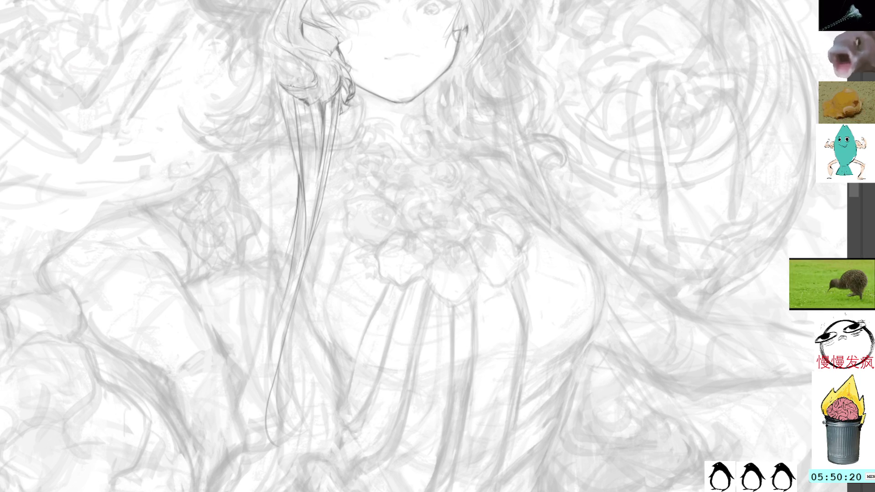
{"action": "left_click_drag", "start_coordinate": [290, 140], "coordinate": [297, 177]}
{"action": "mouse_move", "coordinate": [410, 228]}
{"action": "left_mouse_down"}
{"action": "mouse_move", "coordinate": [410, 310]}
{"action": "mouse_move", "coordinate": [442, 333]}
{"action": "left_mouse_up"}
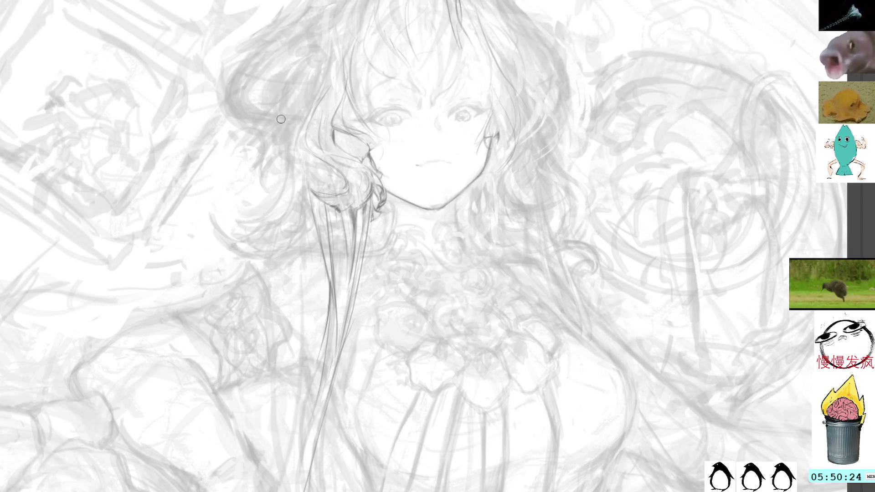
{"action": "mouse_move", "coordinate": [282, 137]}
{"action": "left_mouse_down"}
{"action": "mouse_move", "coordinate": [300, 162]}
{"action": "mouse_move", "coordinate": [337, 175]}
{"action": "left_mouse_up"}
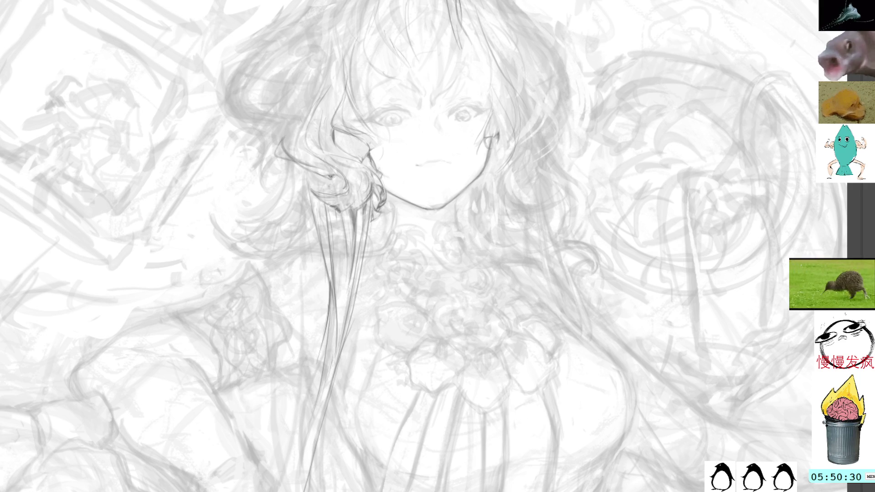